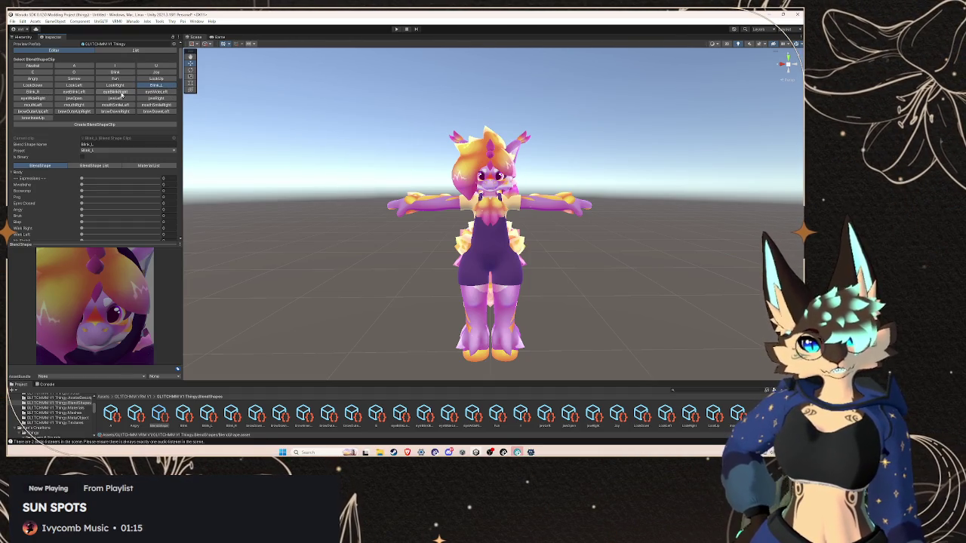
In the eyeBlinkLeft clip, set the Body face-tracking eye sliders, with EyeLookOutRight at full strength
left_click(82, 92)
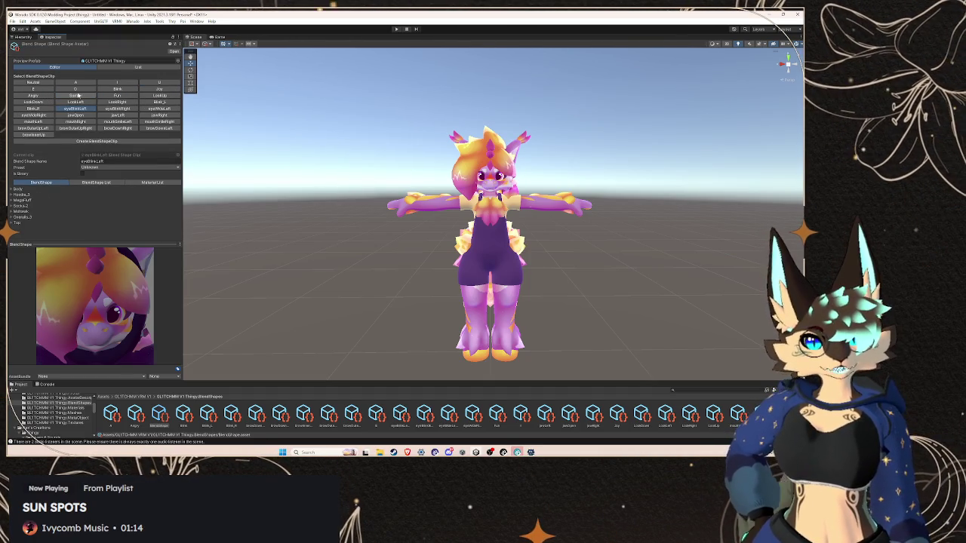
left_click(12, 189)
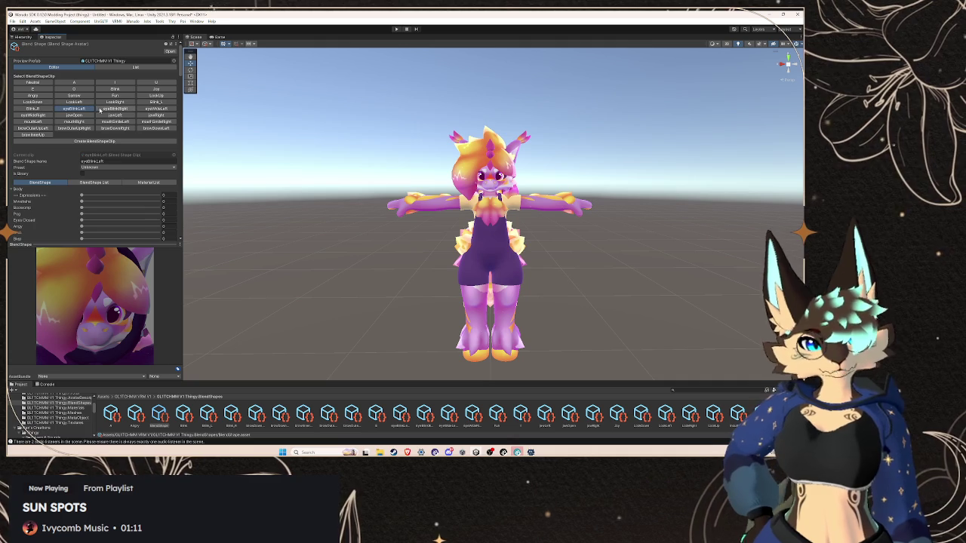
scroll(63, 204, "down", 3)
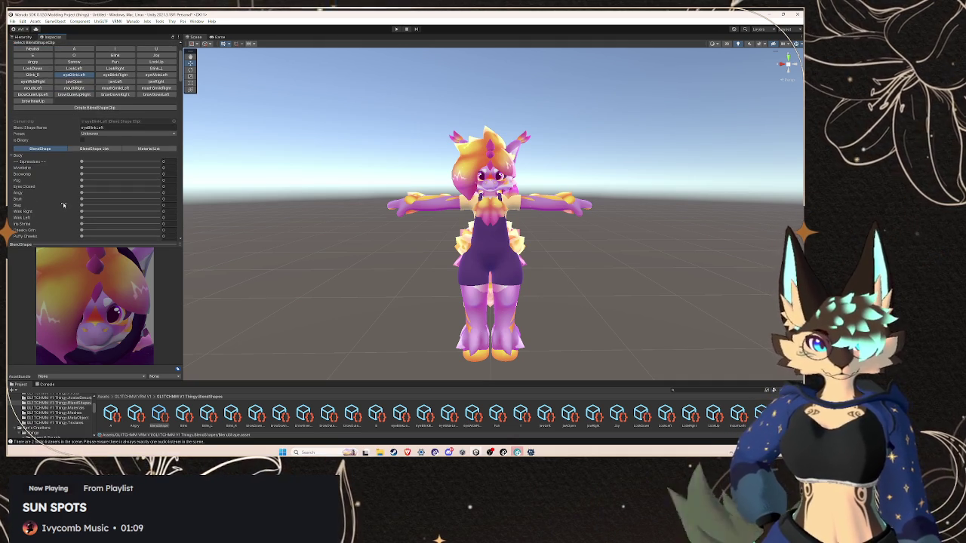
scroll(64, 204, "down", 10)
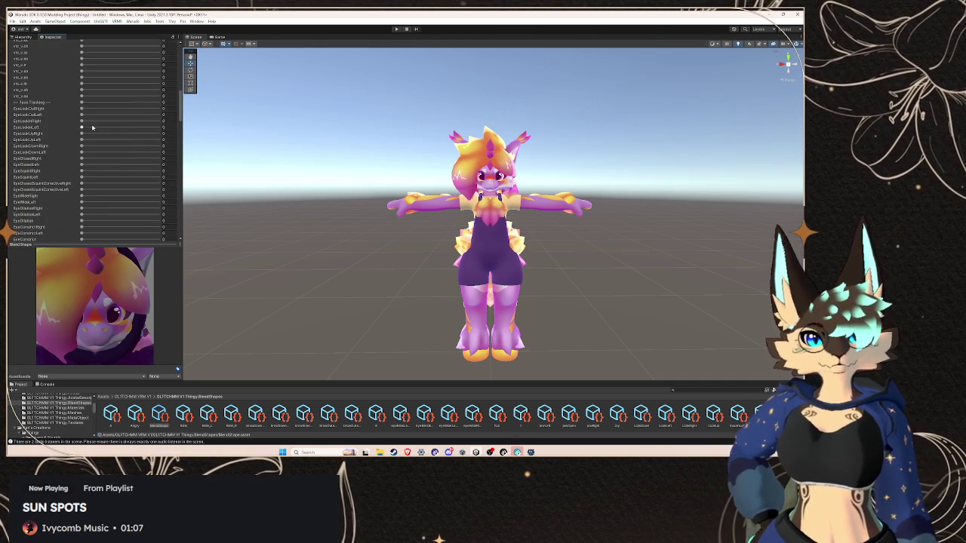
left_click_drag(82, 110, 181, 113)
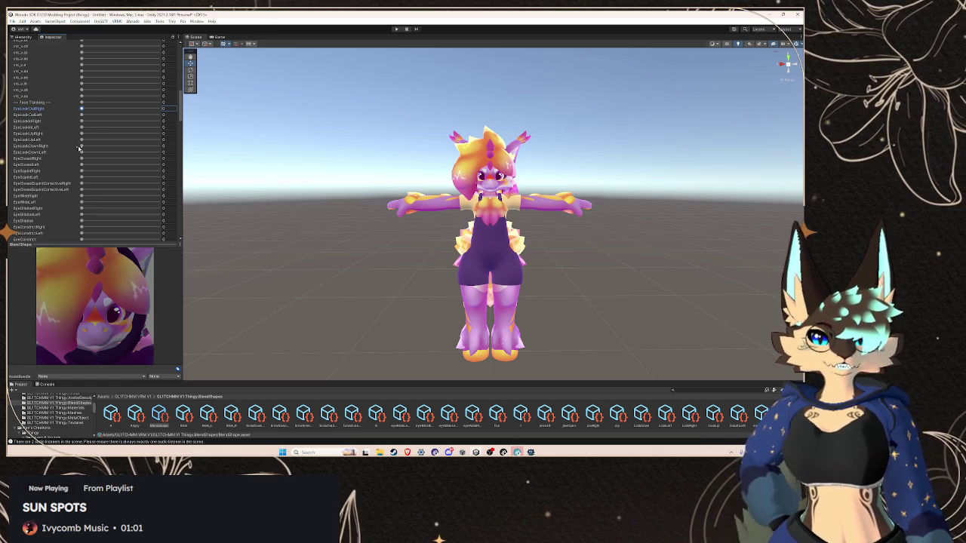
left_click(82, 159)
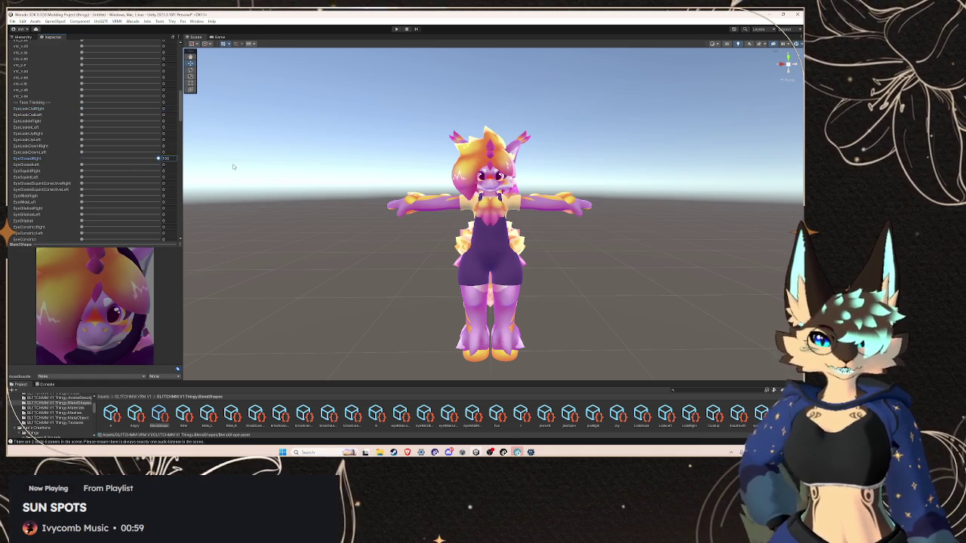
left_click(82, 165)
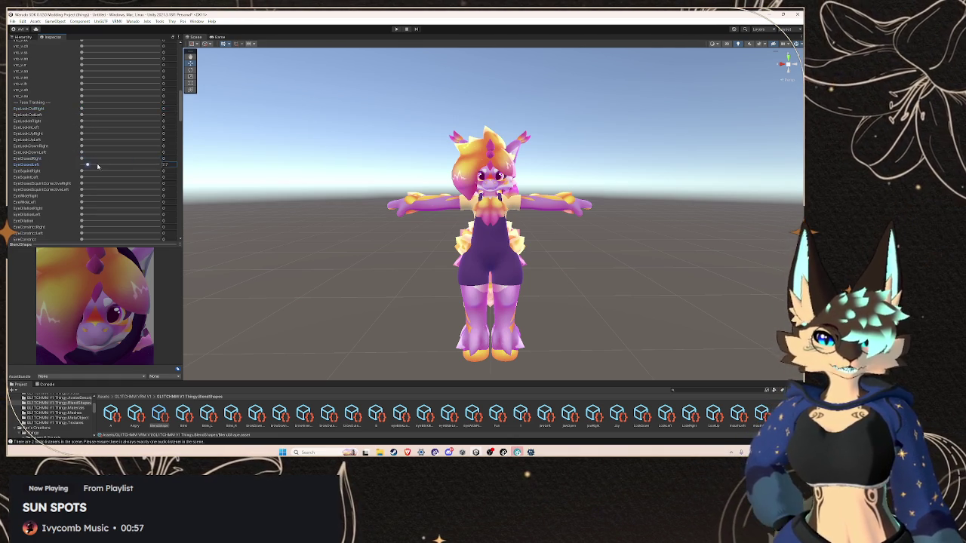
scroll(82, 164, "up", 10)
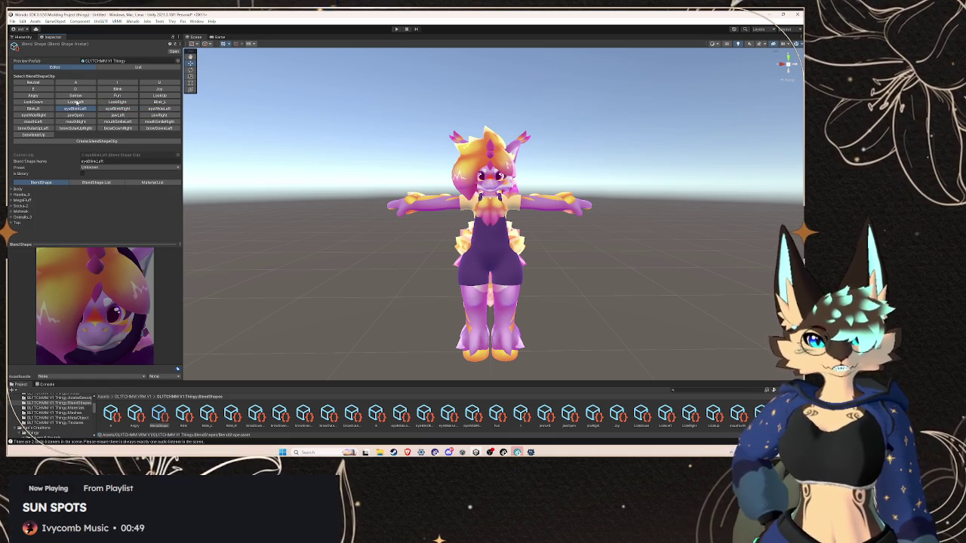
Browse the LookUp, Angry and Joy clips, ending on Joy with its Body blend shapes expanded
left_click(159, 96)
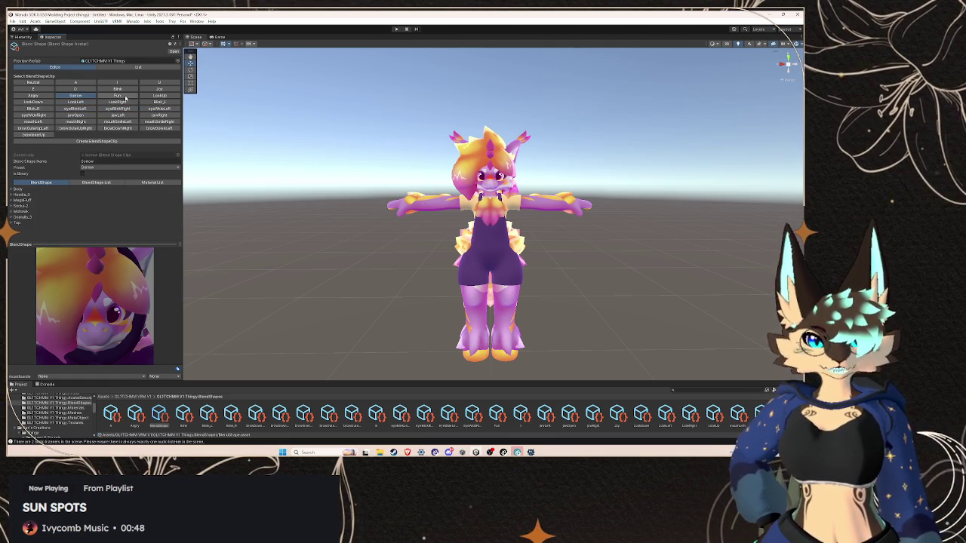
left_click(19, 96)
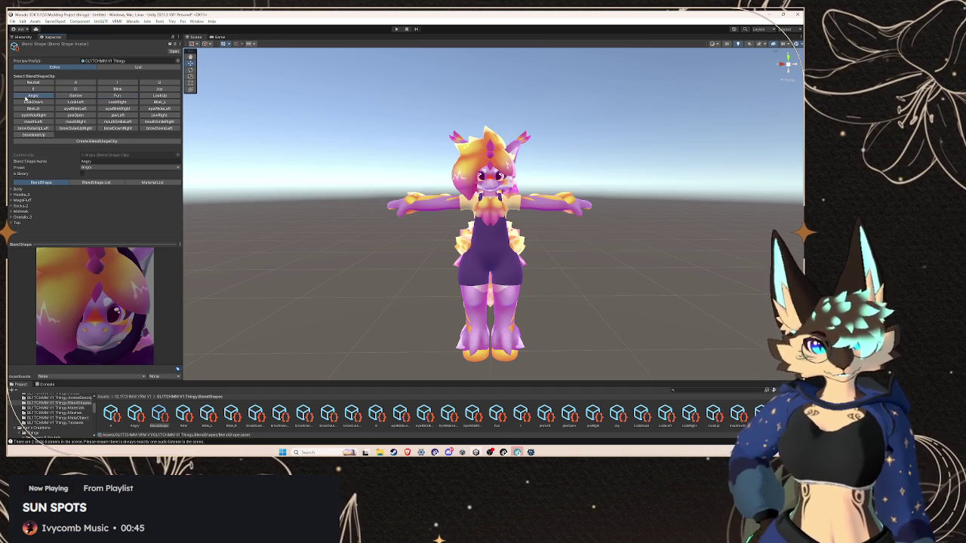
left_click(157, 89)
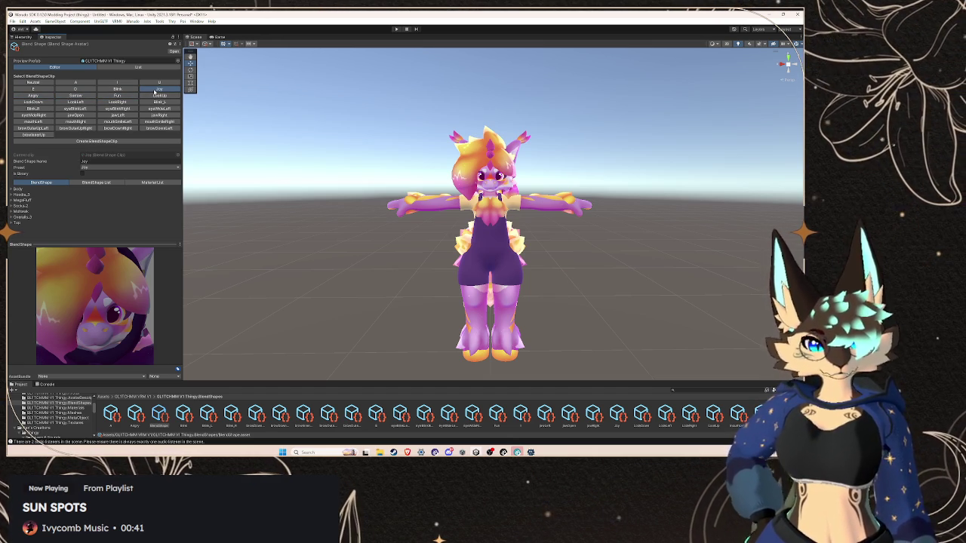
left_click(19, 96)
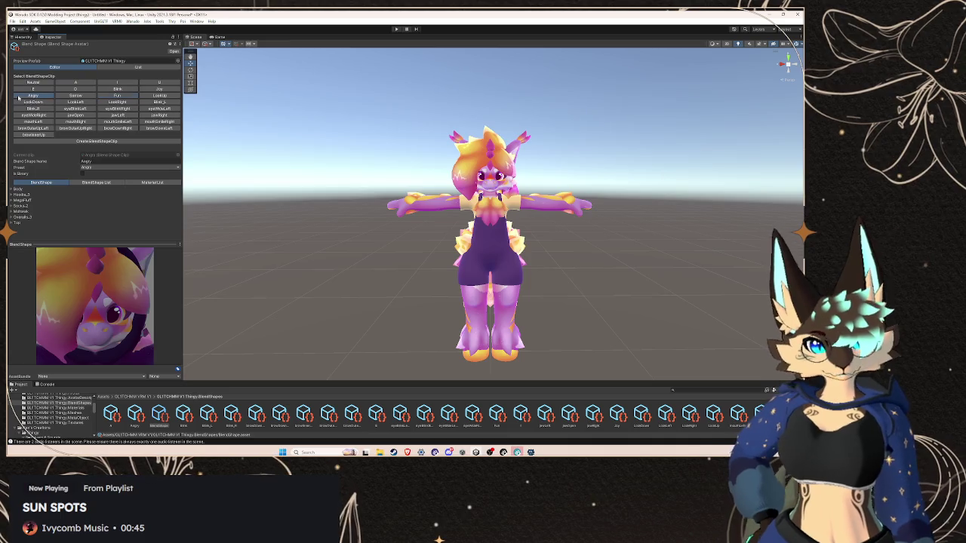
left_click(157, 90)
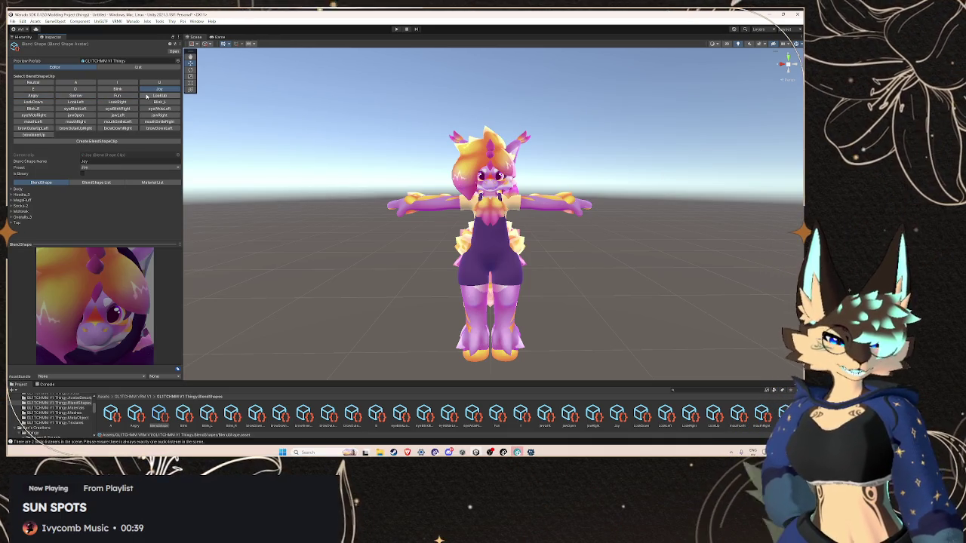
left_click(15, 188)
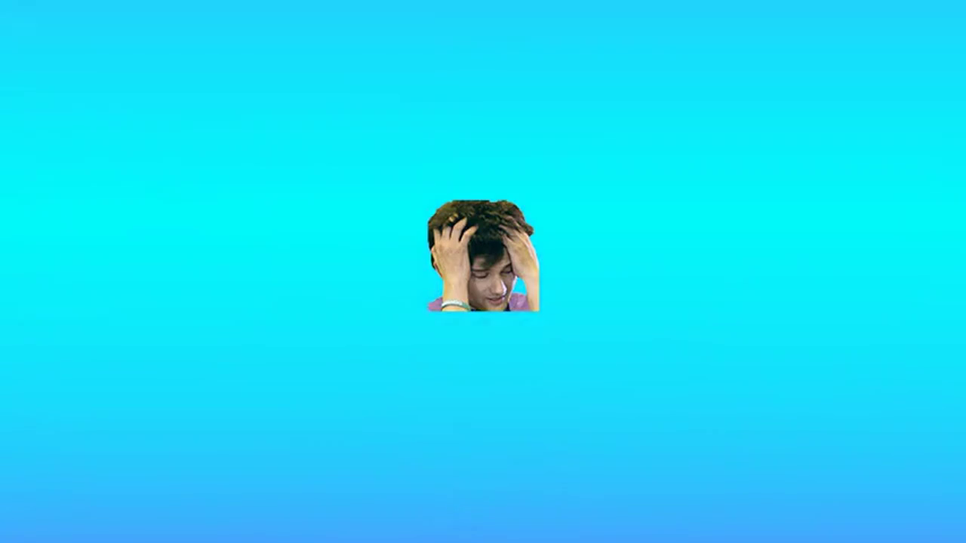
Scroll down through the Joy clip's Body expression blend shape sliders
scroll(80, 197, "down", 3)
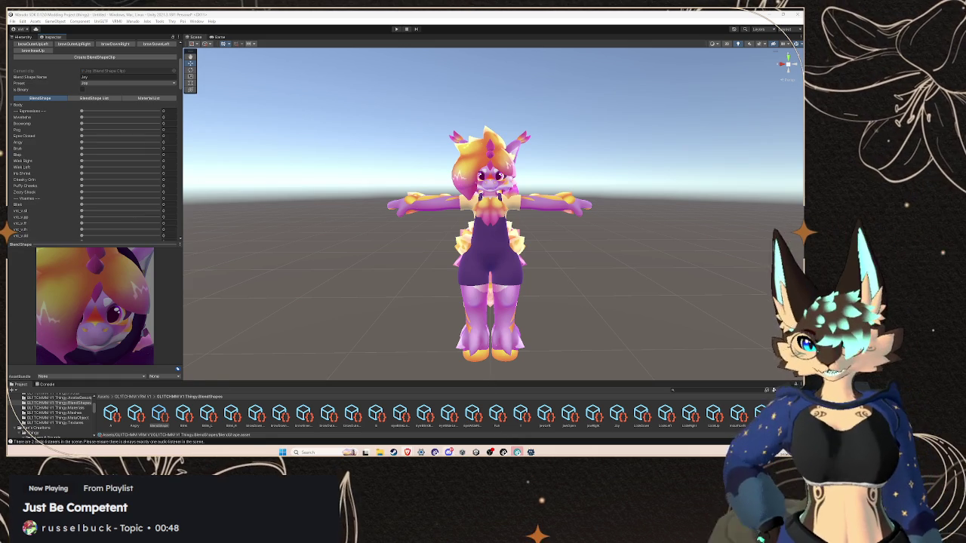
Dismiss Warudo's Confirm save prompt and minimize Warudo so Unity shows again
left_click(434, 452)
left_click(698, 66)
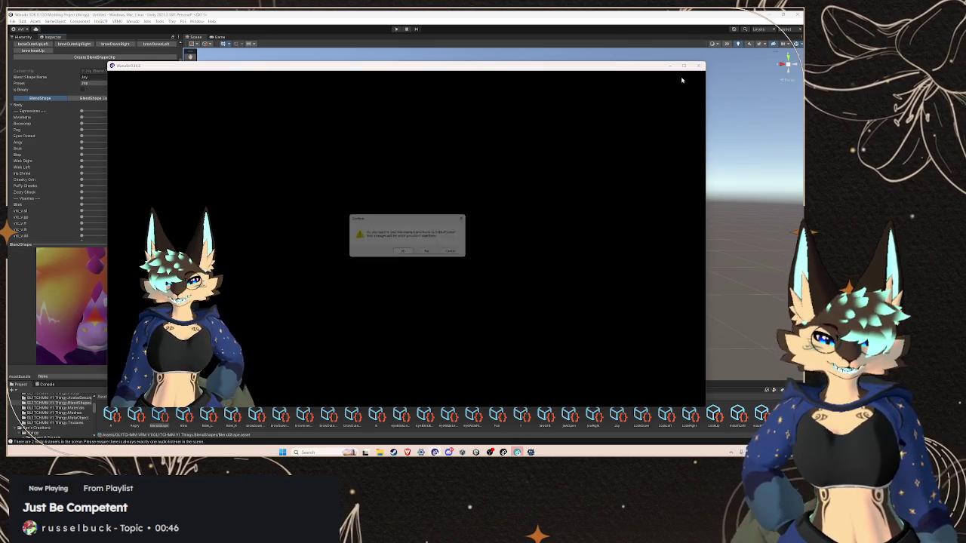
left_click(426, 250)
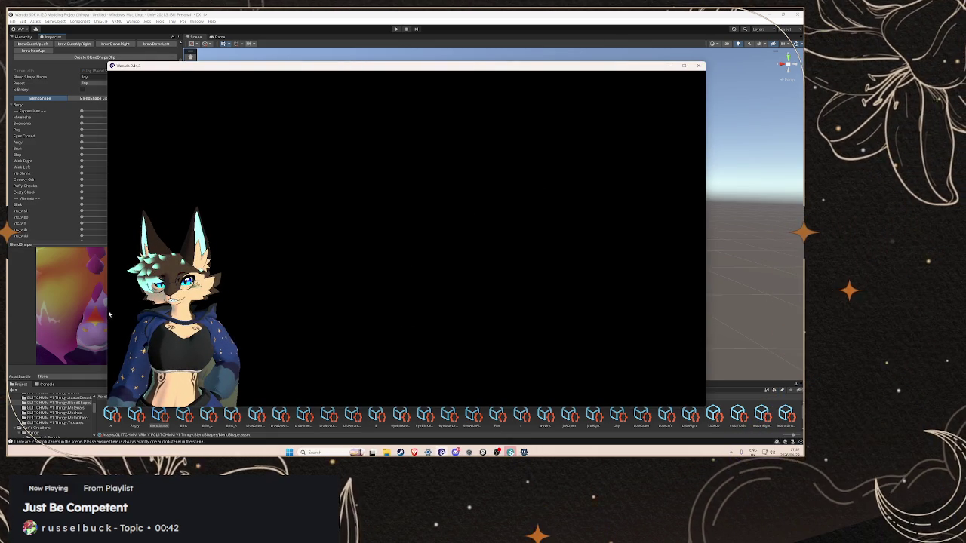
mouse_move(434, 452)
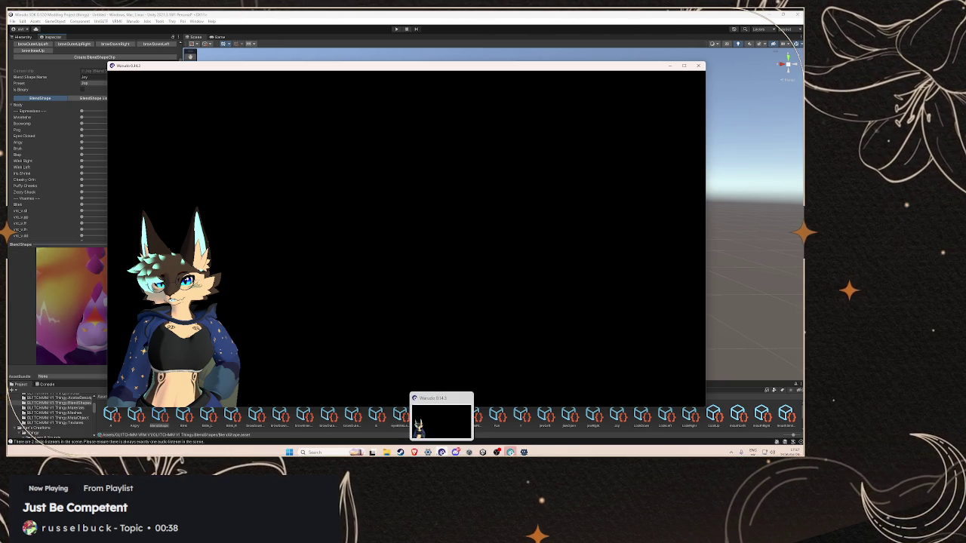
left_click(426, 436)
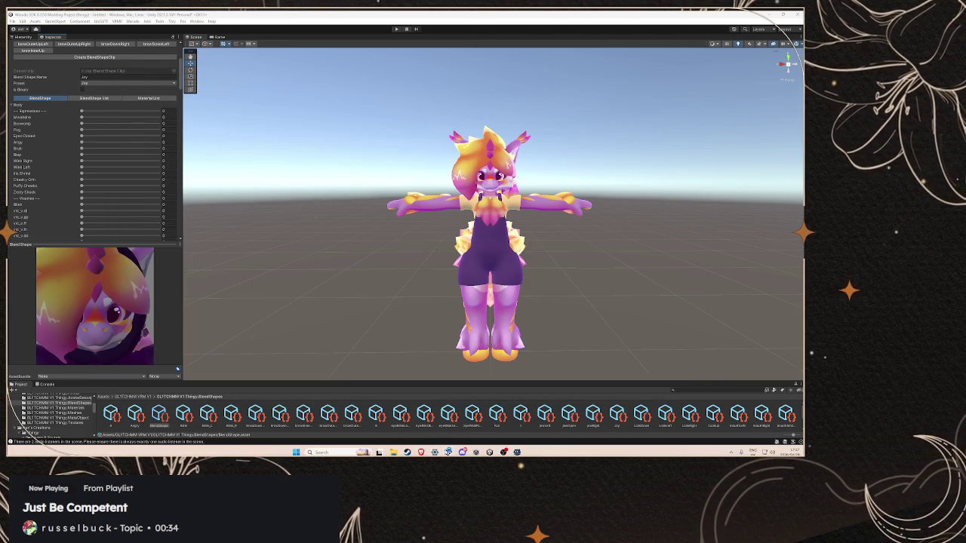
Restore Warudo from the taskbar so the avatar's Character settings load
left_click(467, 451)
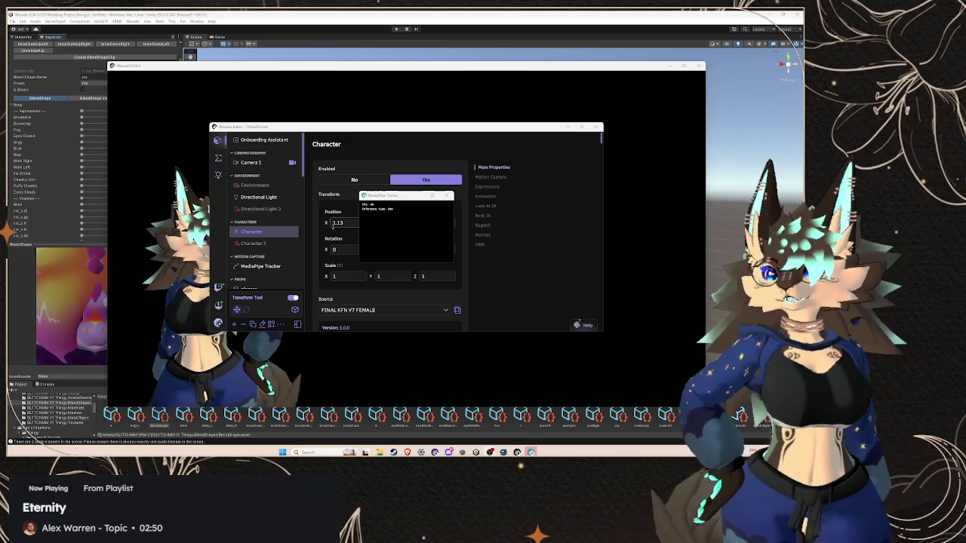
Scroll the Character inspector to Motion Capture, then switch to the ARKit blendshapes reference page
scroll(474, 247, "down", 5)
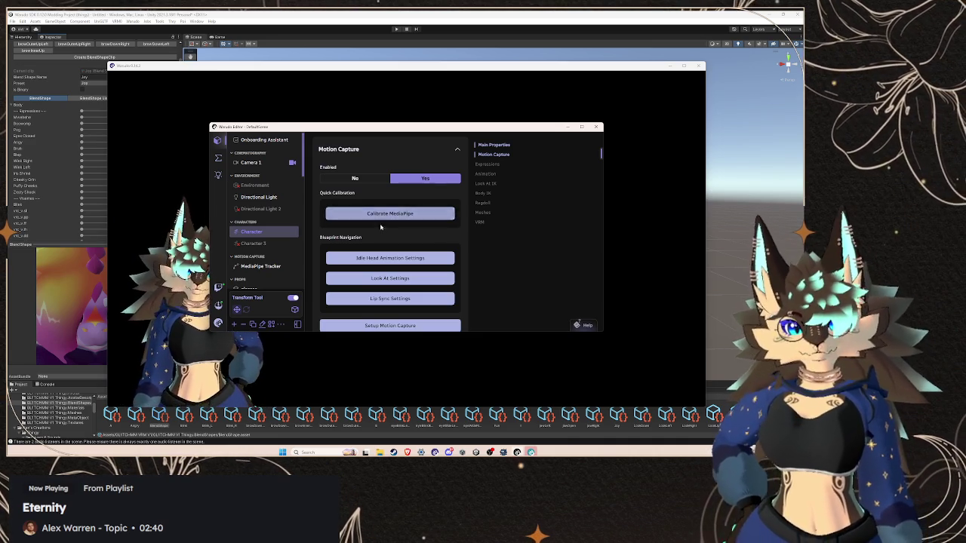
key("alt+Tab")
key("alt+Tab")
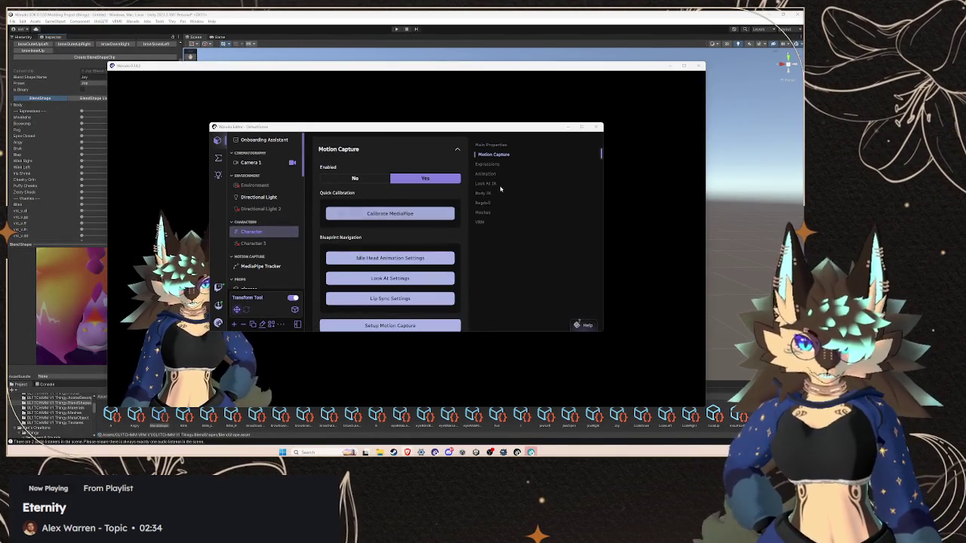
Preview the hide lashes and hide collar expressions, moving the editor aside to uncover the avatar
left_click(487, 164)
scroll(400, 271, "down", 5)
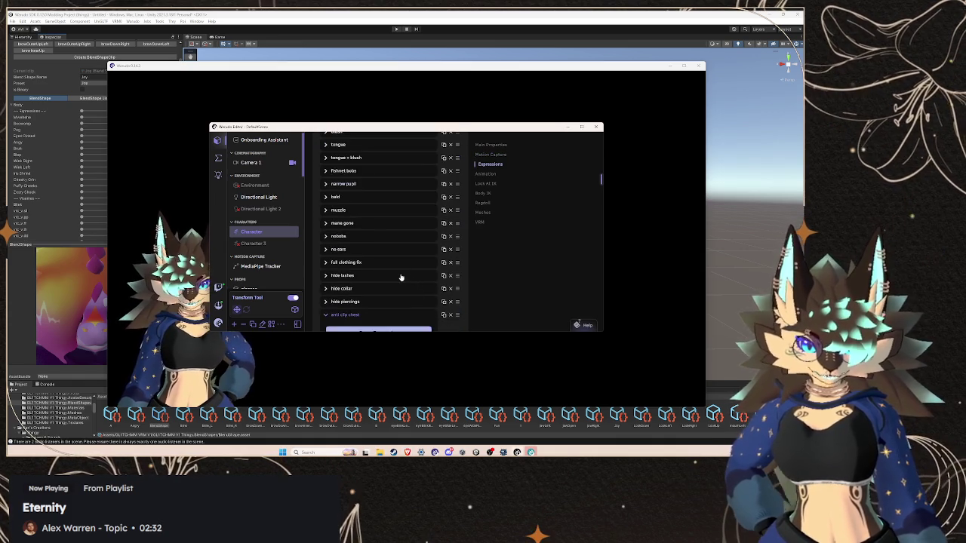
left_click(364, 254)
left_click(352, 240)
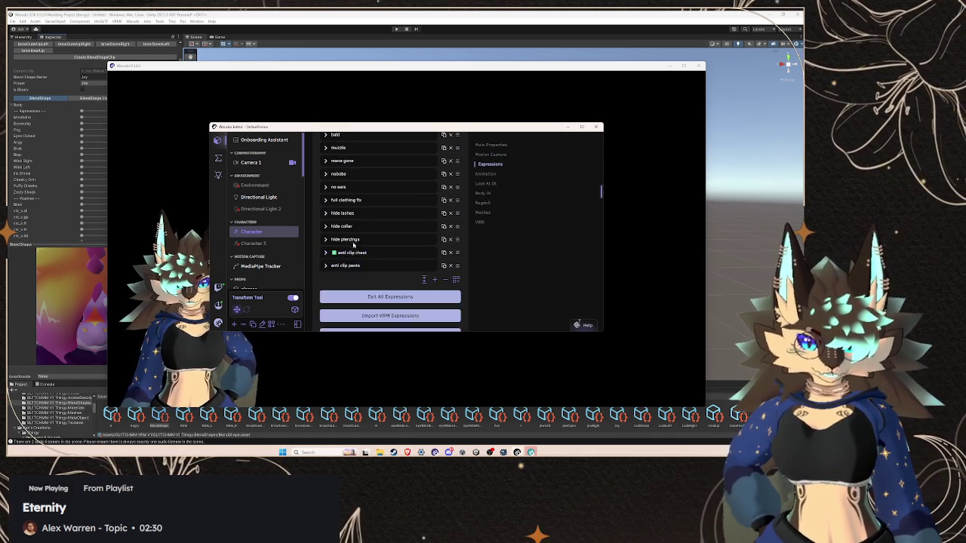
left_click(347, 226)
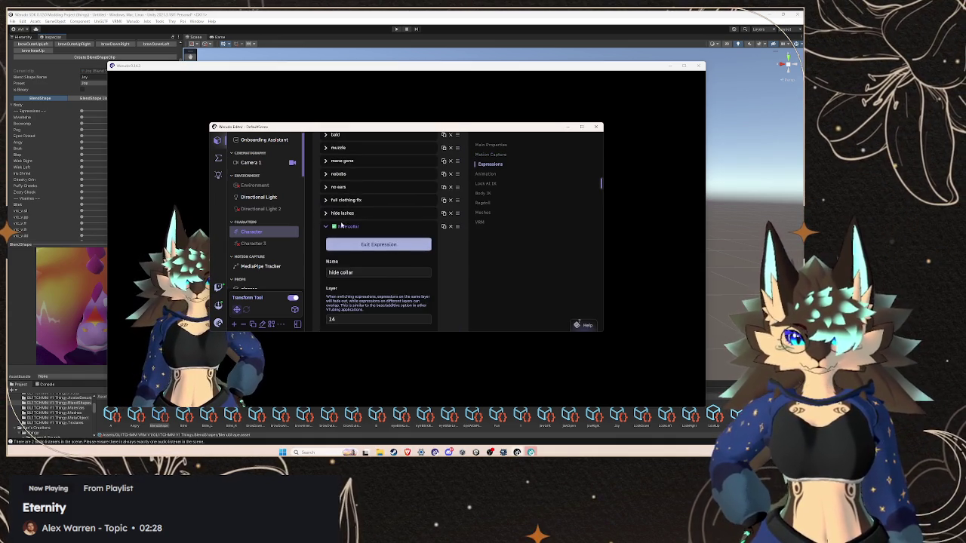
left_click(347, 212)
left_click(375, 231)
left_click(342, 214)
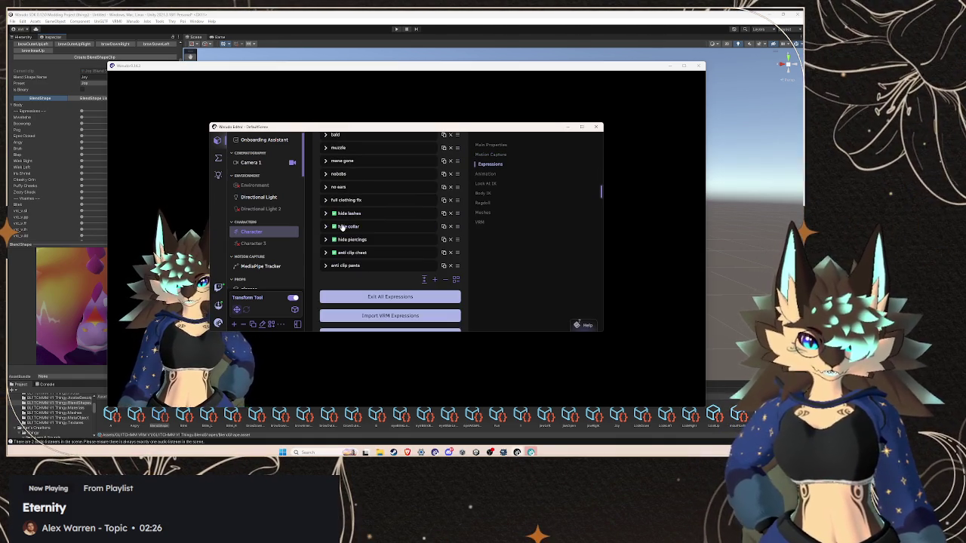
scroll(347, 218, "up", 3)
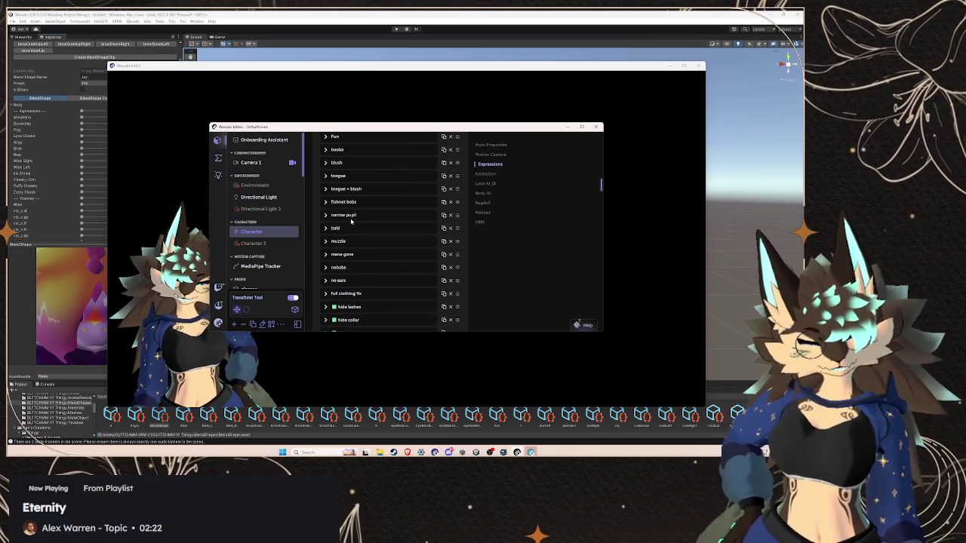
left_click_drag(339, 125, 478, 120)
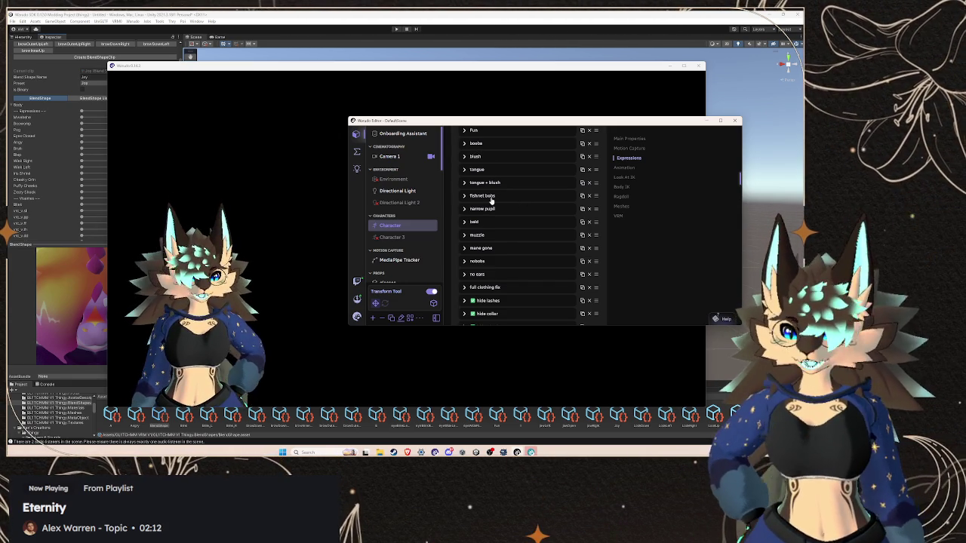
Give the blush expression Target Skinned Mesh Body and BlendShape blush, then scroll to Trigger Conditions
scroll(491, 200, "up", 3)
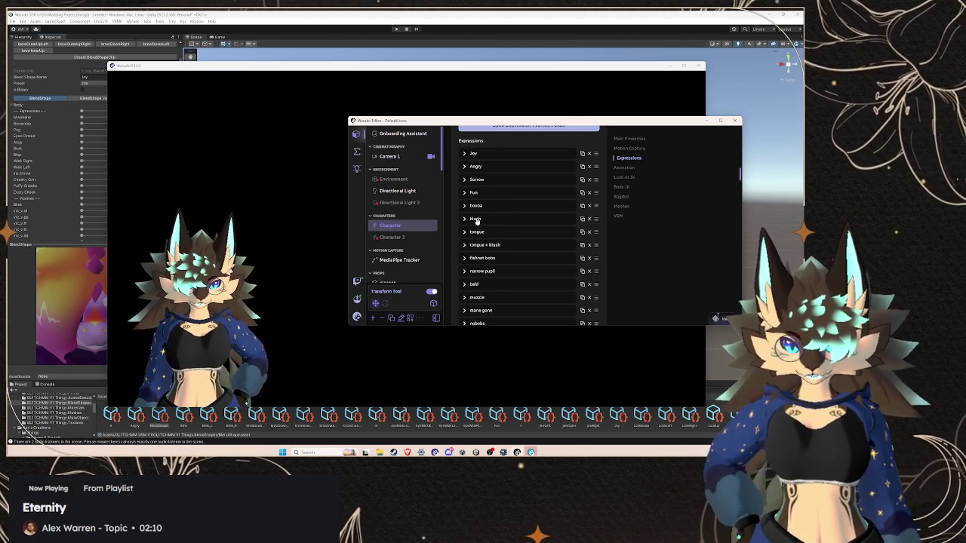
left_click(476, 220)
scroll(508, 192, "down", 10)
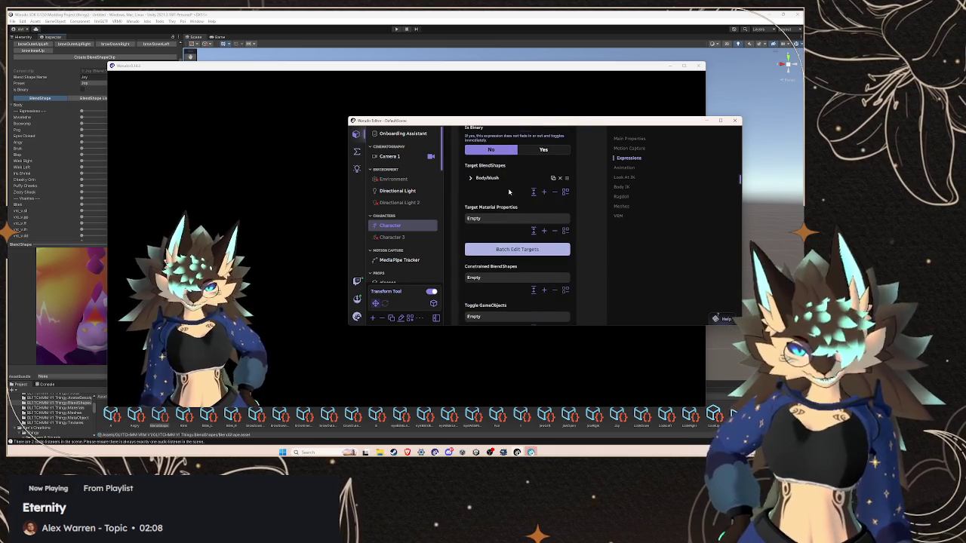
left_click(498, 178)
left_click(496, 202)
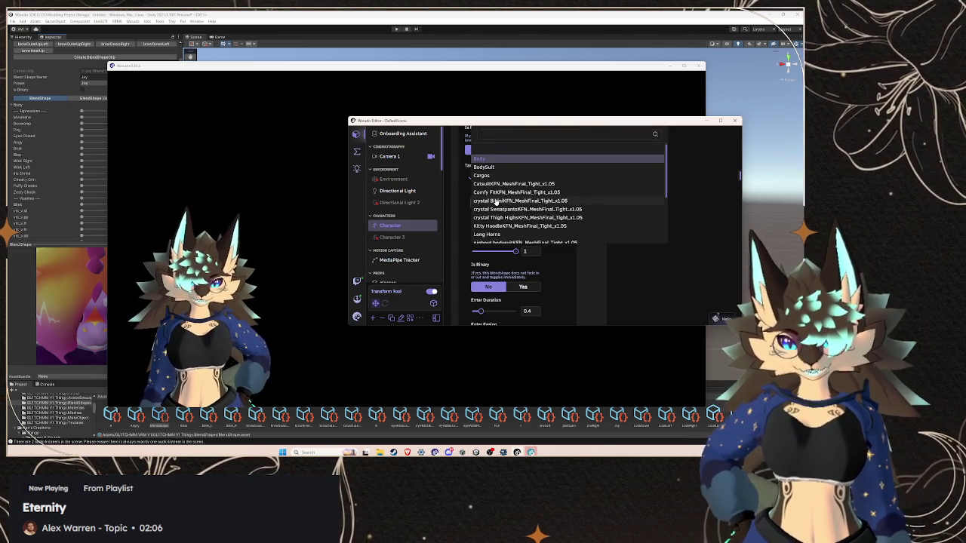
left_click(496, 202)
left_click(497, 203)
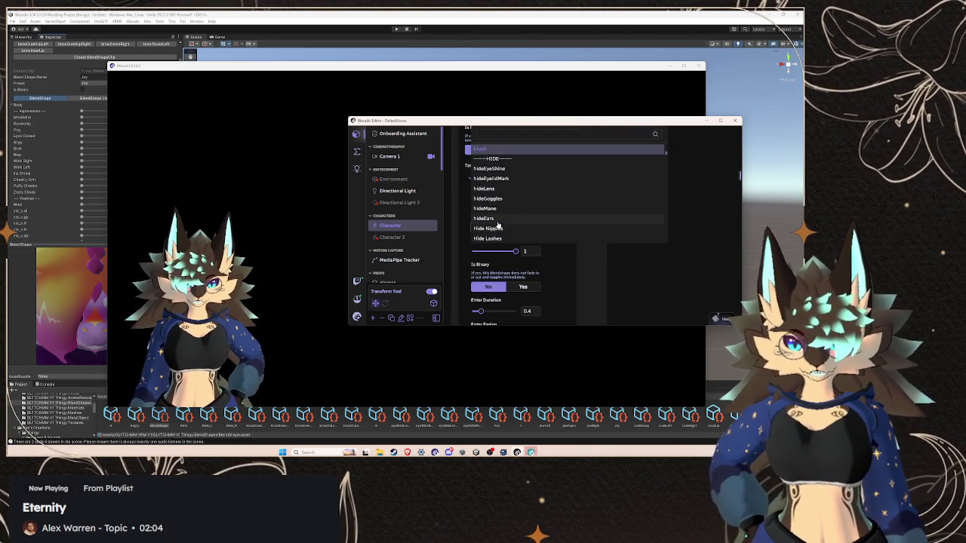
left_click(504, 150)
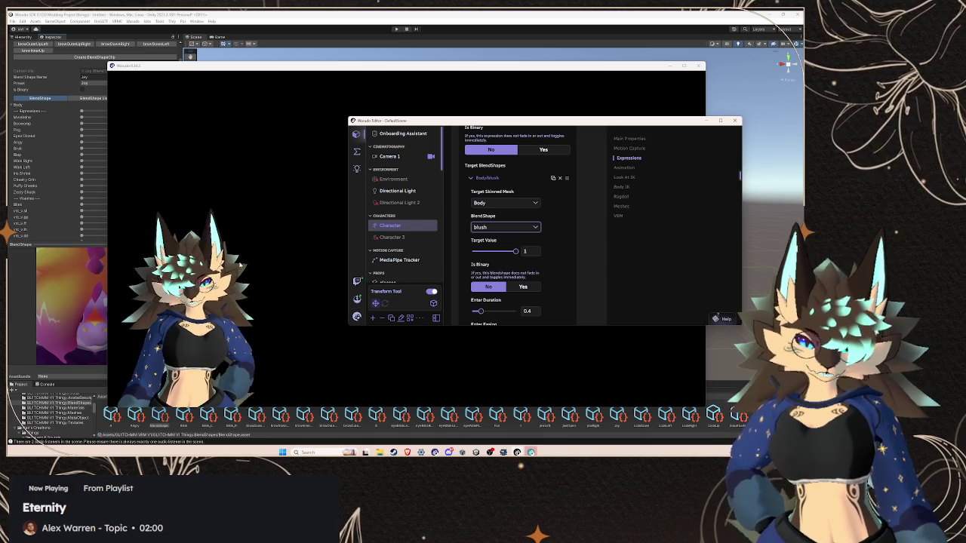
scroll(538, 227, "down", 3)
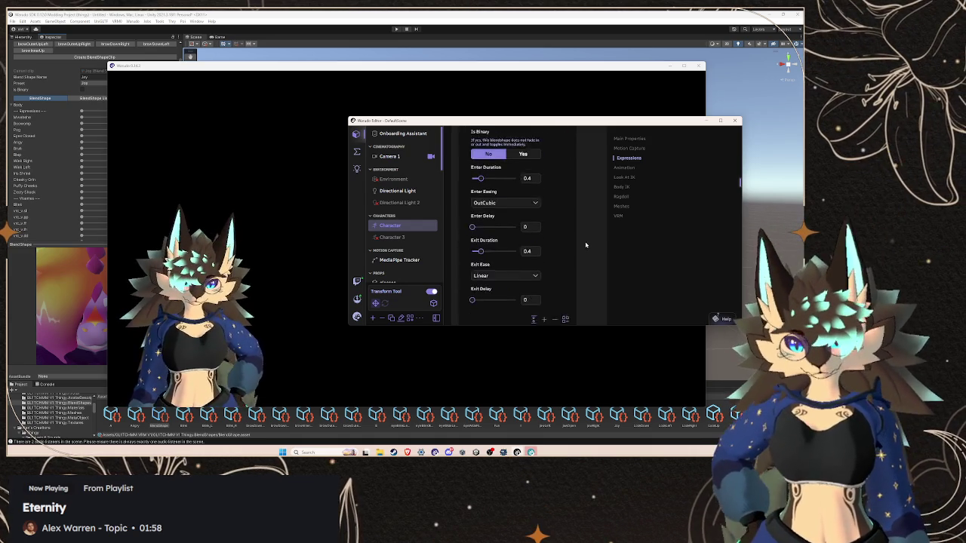
scroll(538, 217, "up", 3)
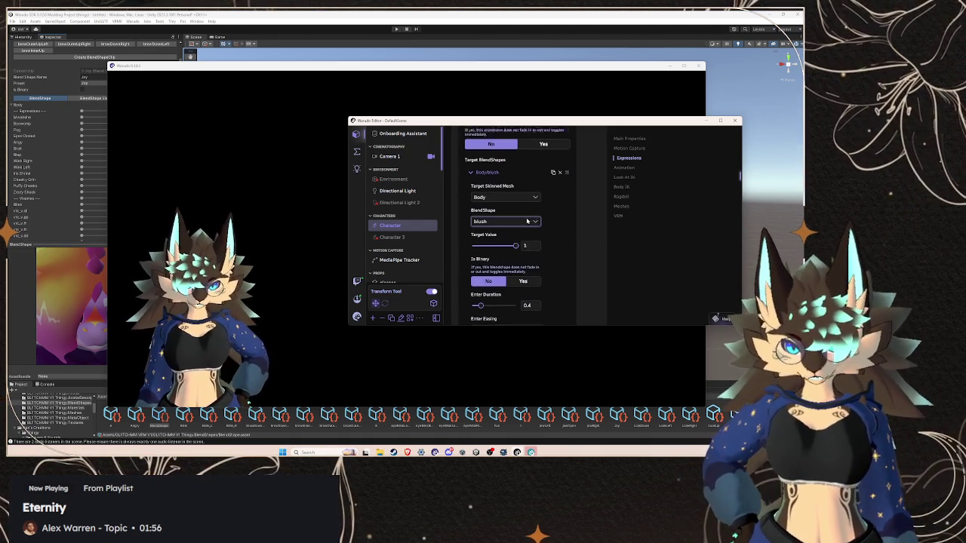
scroll(535, 250, "down", 10)
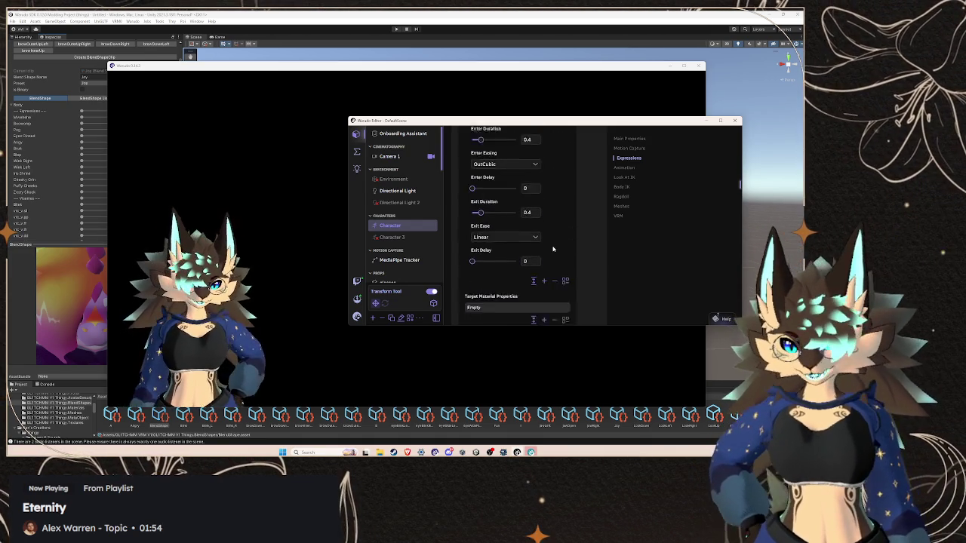
scroll(549, 232, "down", 10)
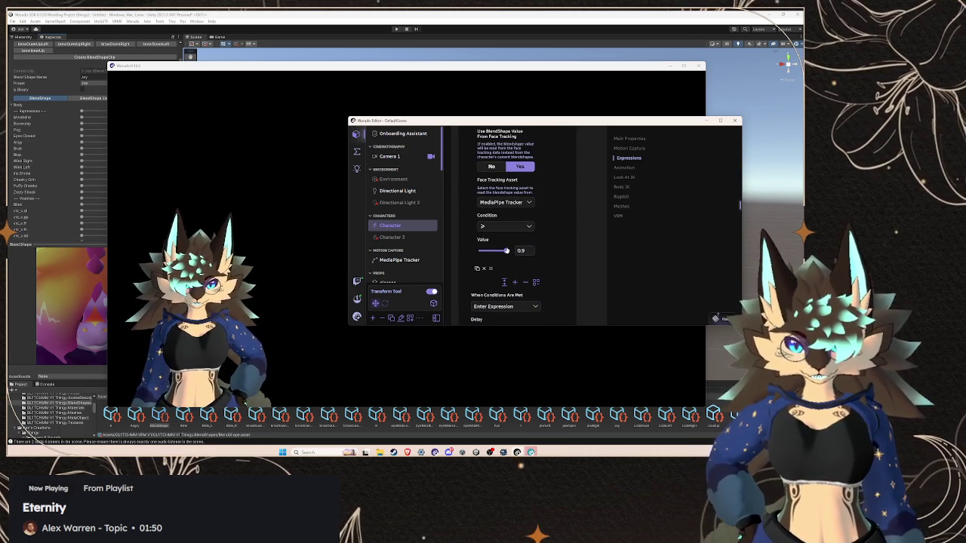
Set the mouthSmileLeft trigger Value to 0.79 and collapse the condition entries
left_click_drag(504, 250, 503, 250)
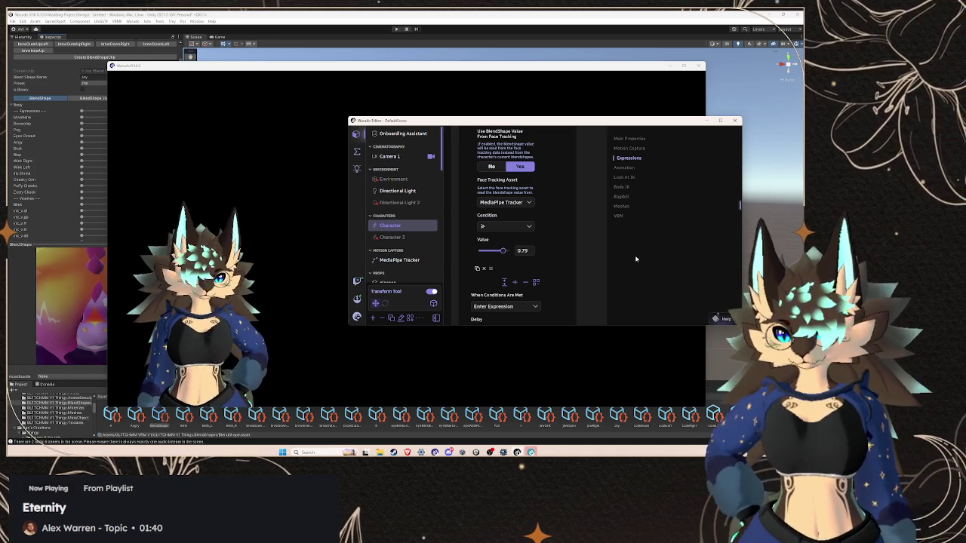
scroll(524, 238, "up", 4)
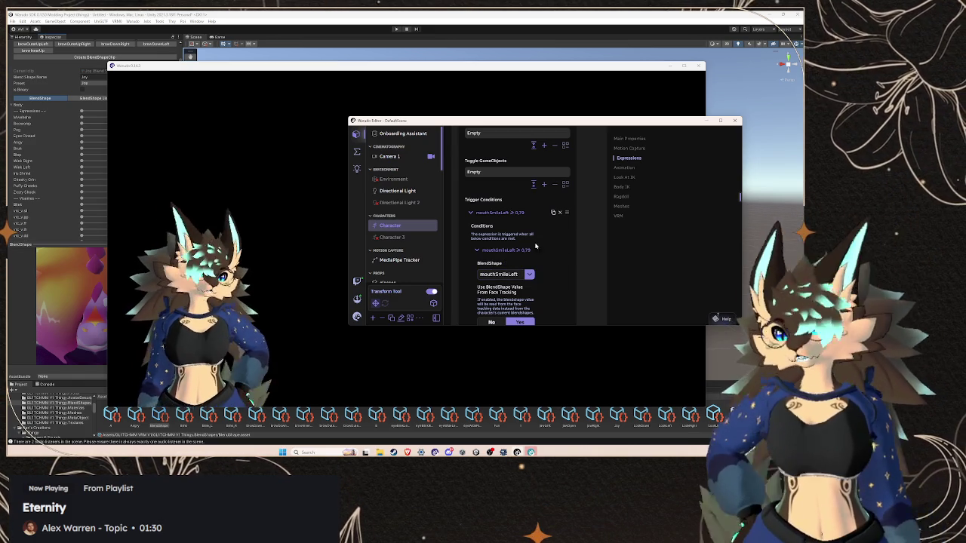
scroll(535, 246, "up", 2)
left_click(505, 281)
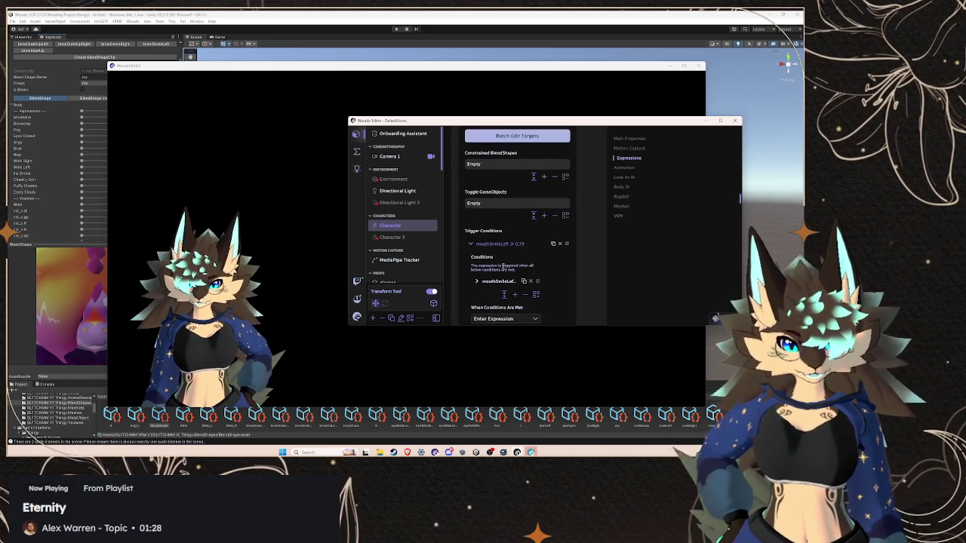
left_click(502, 244)
scroll(503, 248, "up", 1)
scroll(503, 248, "up", 6)
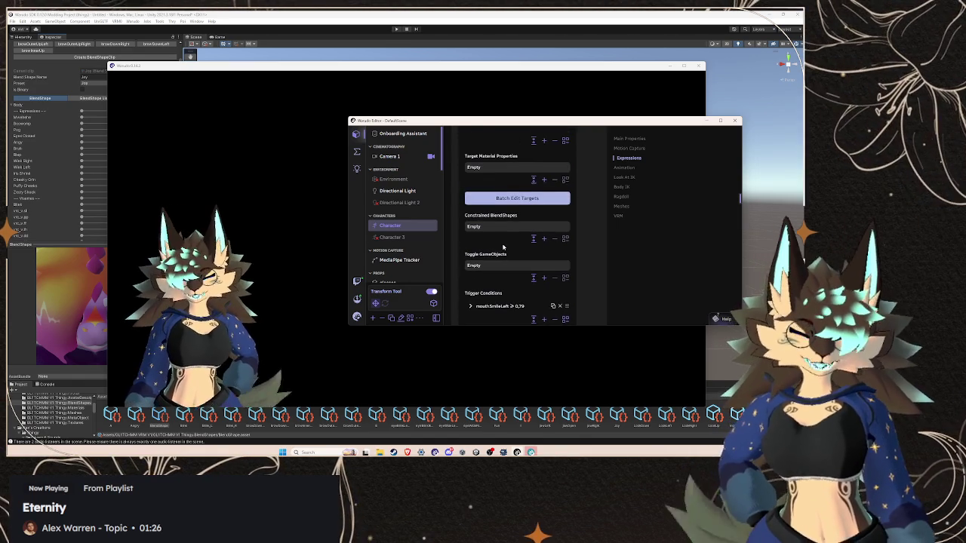
Collapse the blush entry, review the Expressions list, and return to Unity
scroll(503, 246, "up", 8)
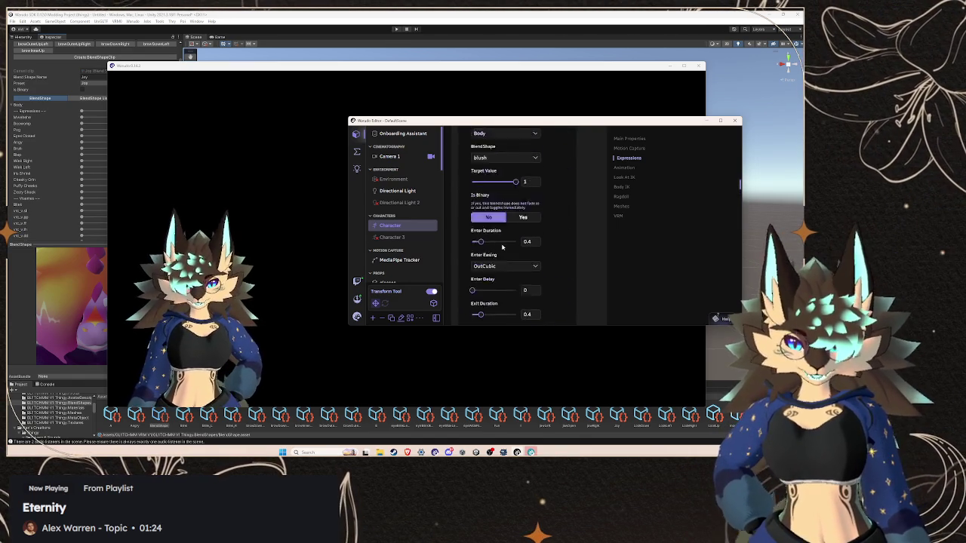
scroll(490, 278, "up", 8)
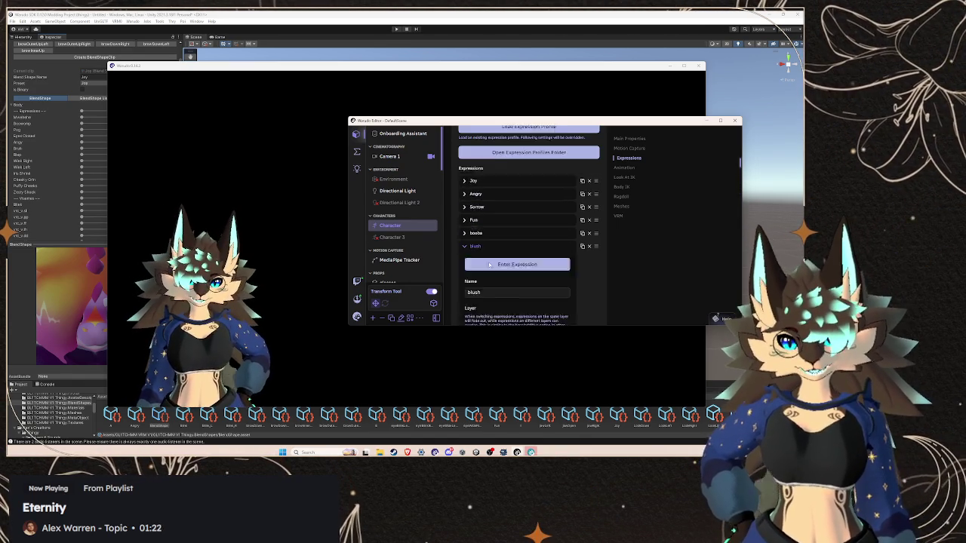
left_click(476, 282)
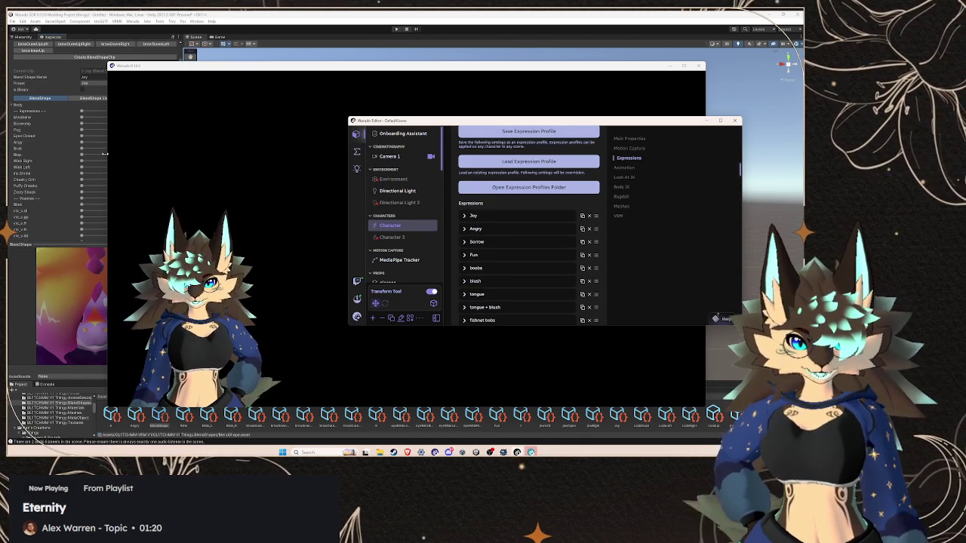
scroll(67, 118, "up", 3)
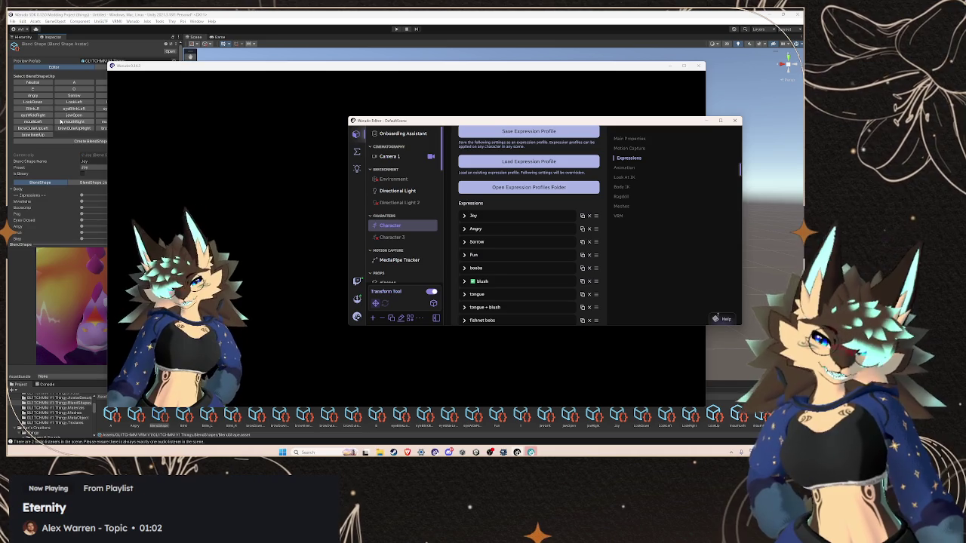
scroll(493, 219, "down", 5)
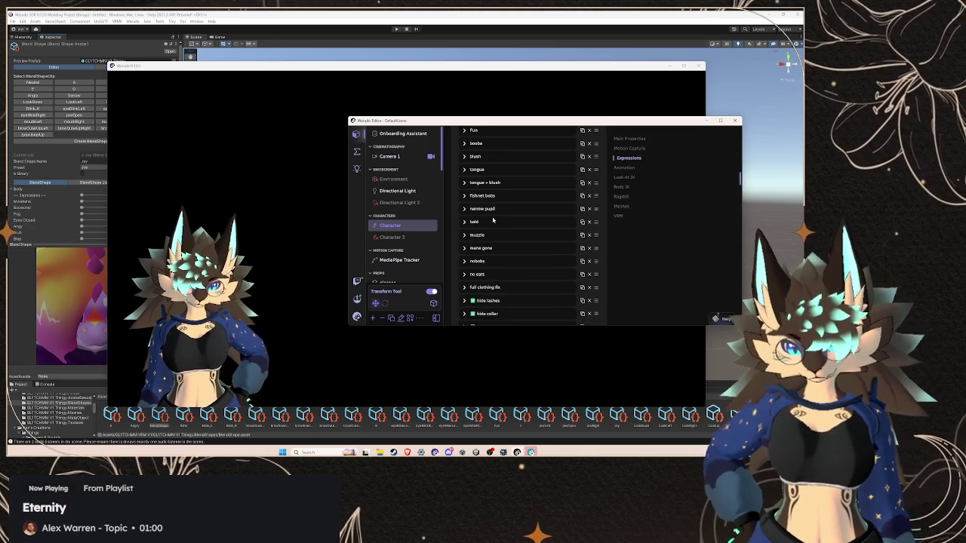
scroll(493, 220, "down", 3)
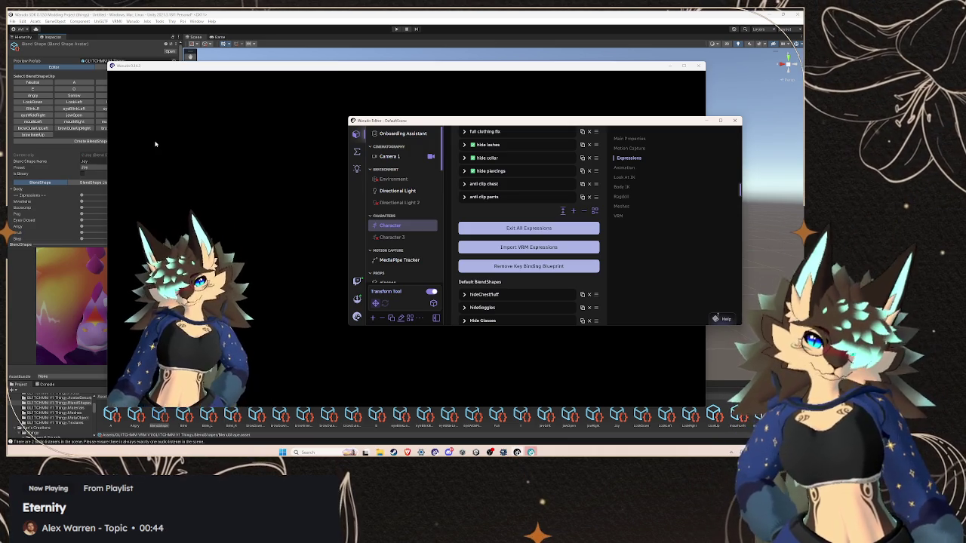
left_click(281, 14)
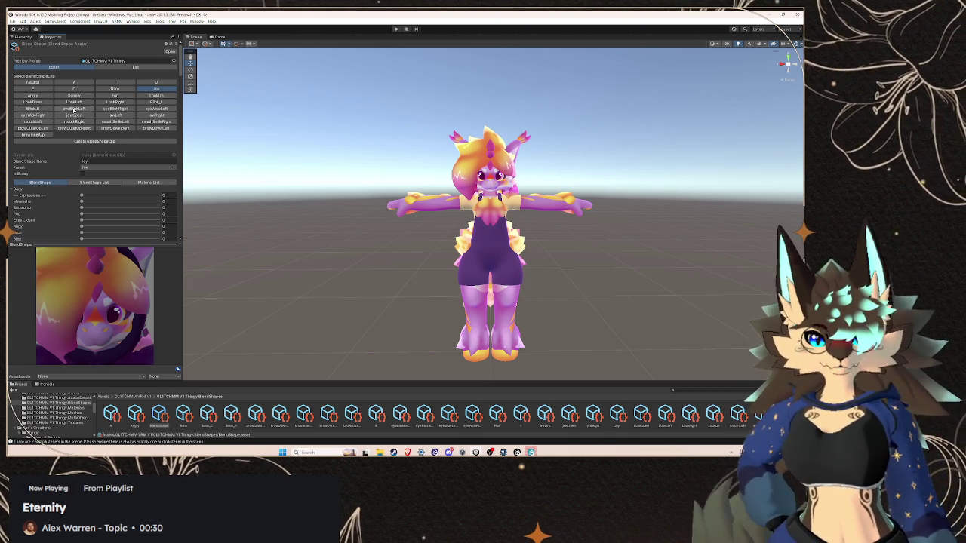
Open the eyeBlinkLeft clip and expand the Body mesh's blendshape sliders
left_click(74, 109)
left_click(12, 190)
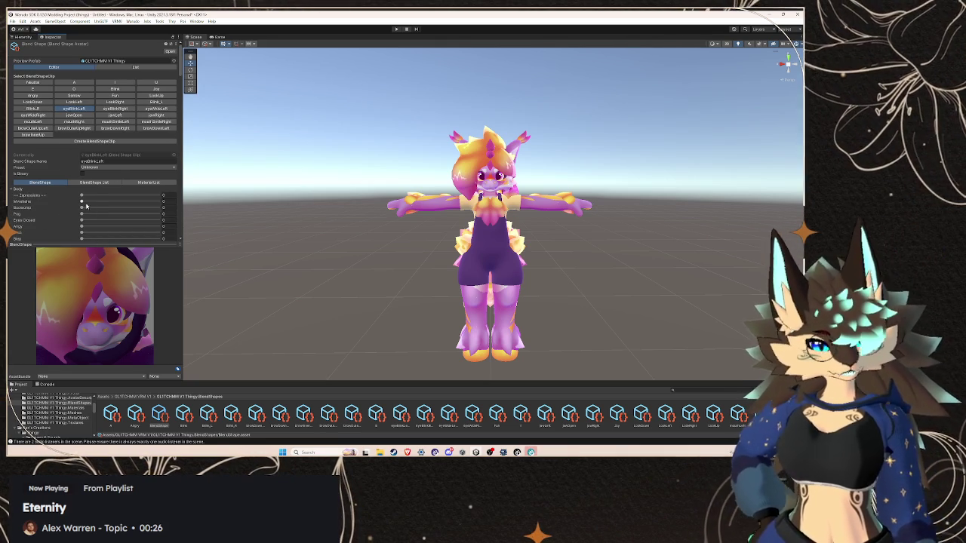
scroll(106, 224, "down", 5)
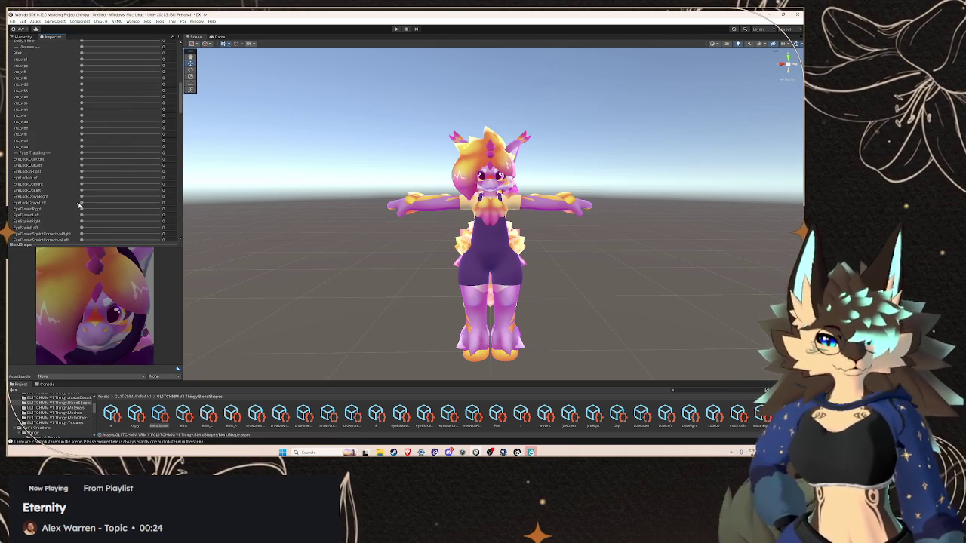
scroll(79, 205, "up", 5)
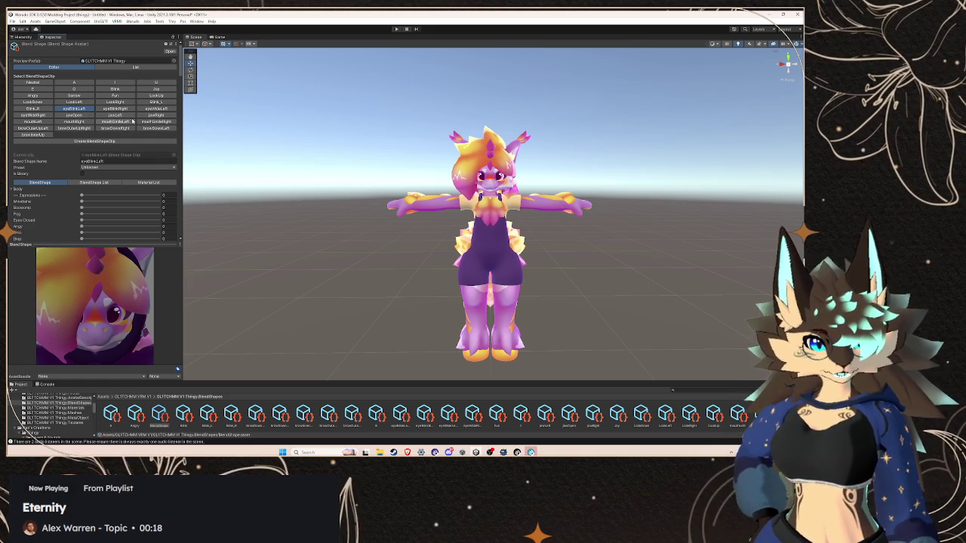
scroll(98, 113, "down", 10)
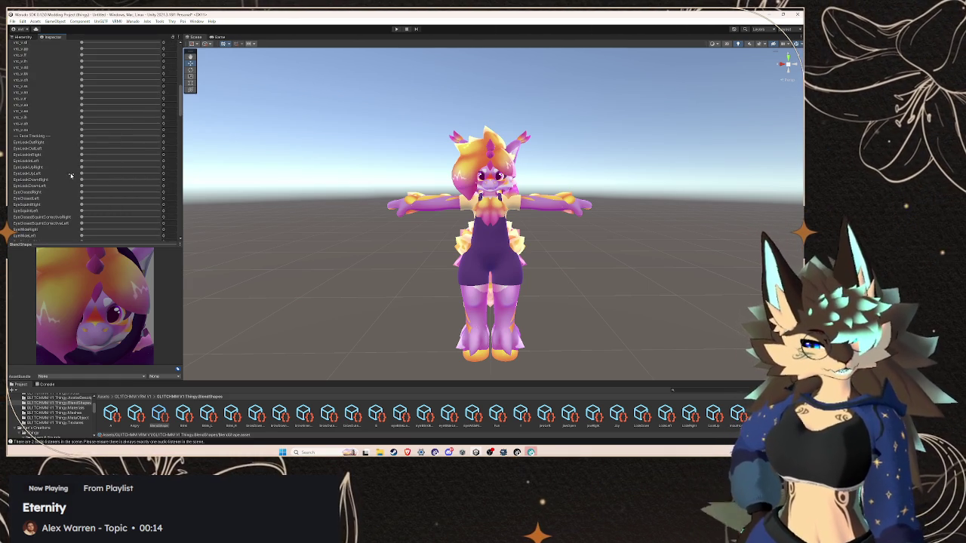
scroll(70, 175, "up", 10)
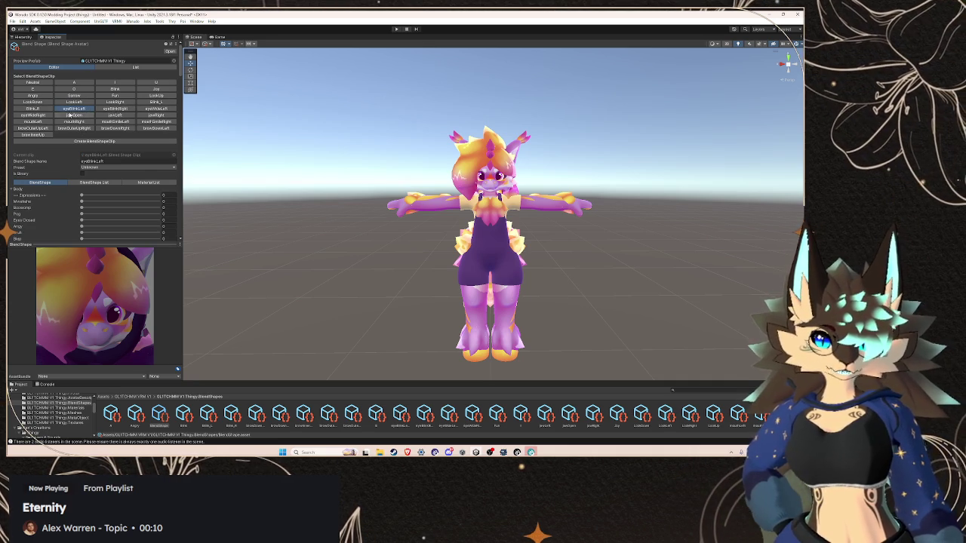
scroll(124, 128, "down", 15)
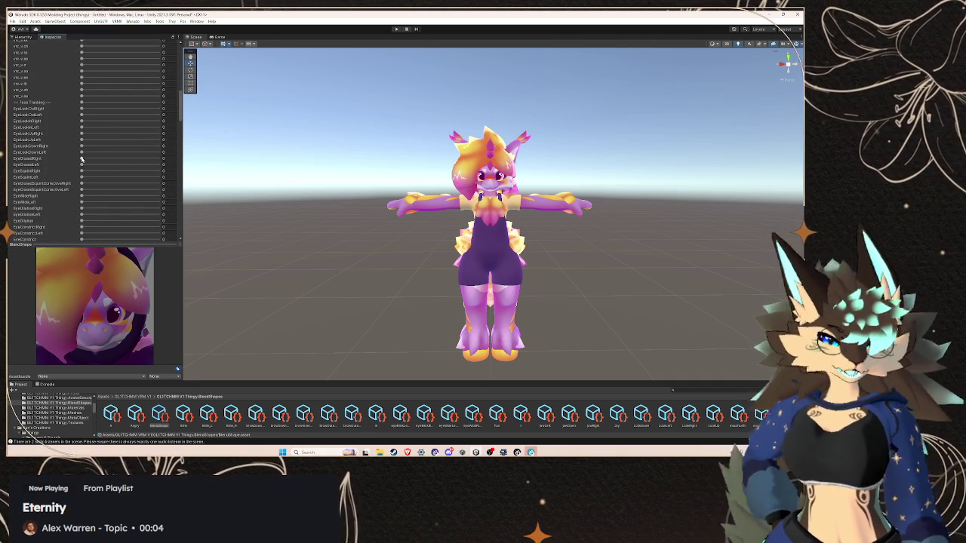
Set the EyeClosedLeft blendshape to 100 in the eyeBlinkLeft clip
left_click_drag(83, 165, 270, 178)
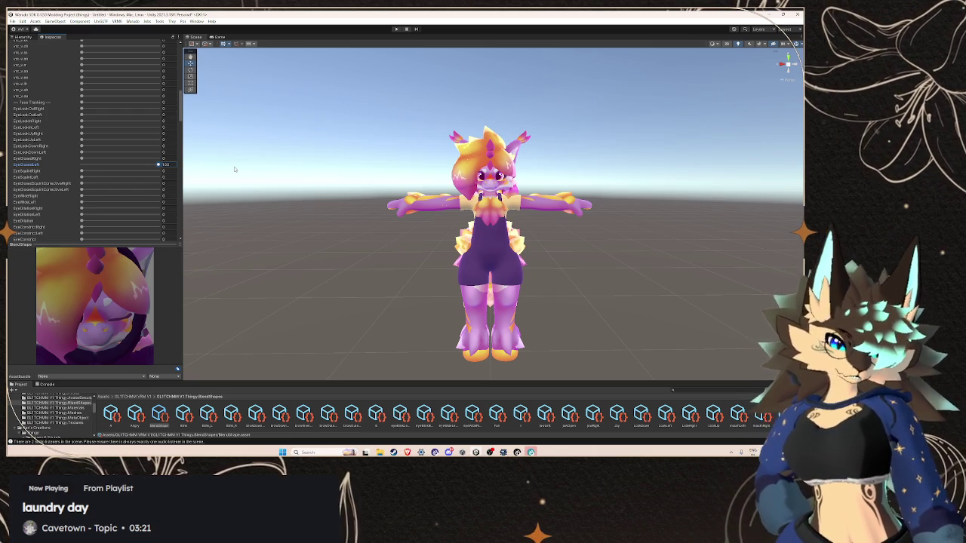
left_click(81, 164)
left_click(82, 182)
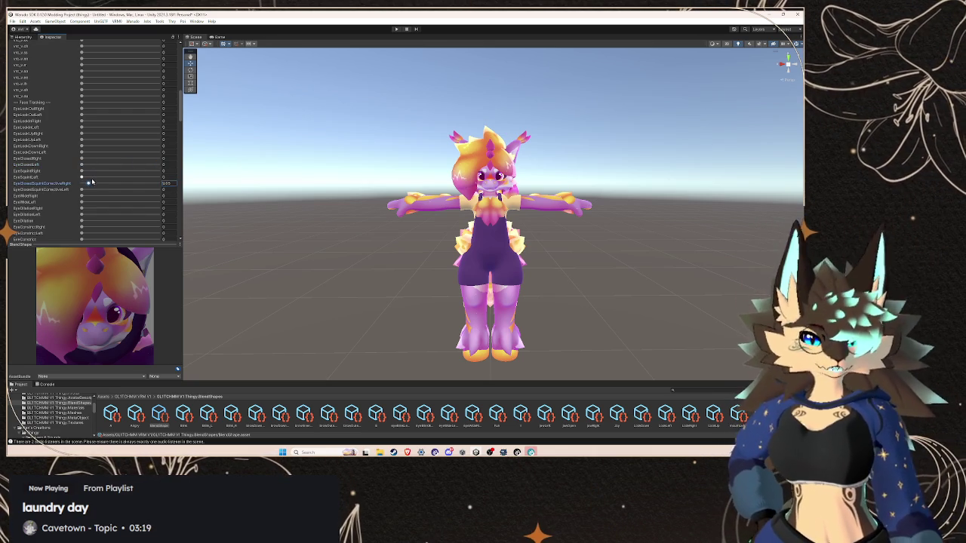
left_click_drag(81, 164, 257, 174)
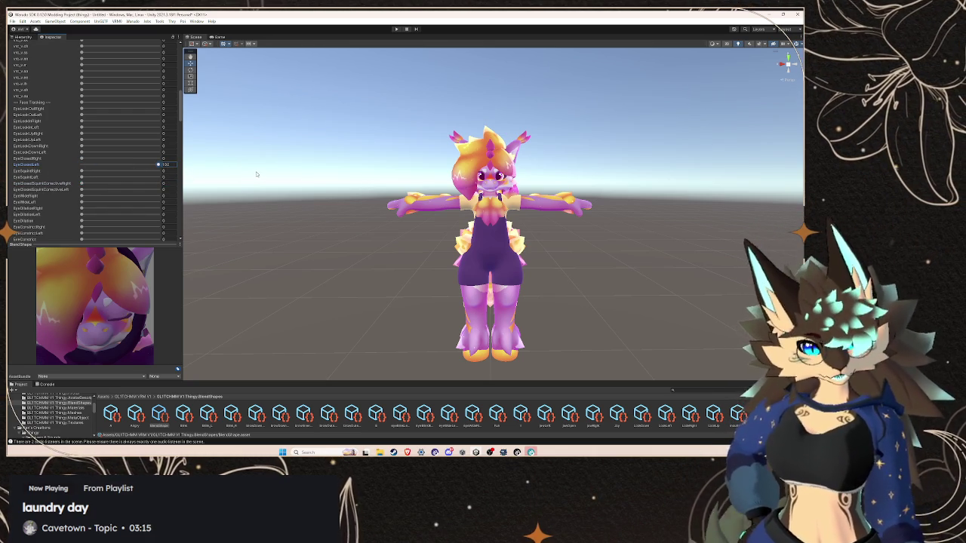
scroll(107, 108, "up", 15)
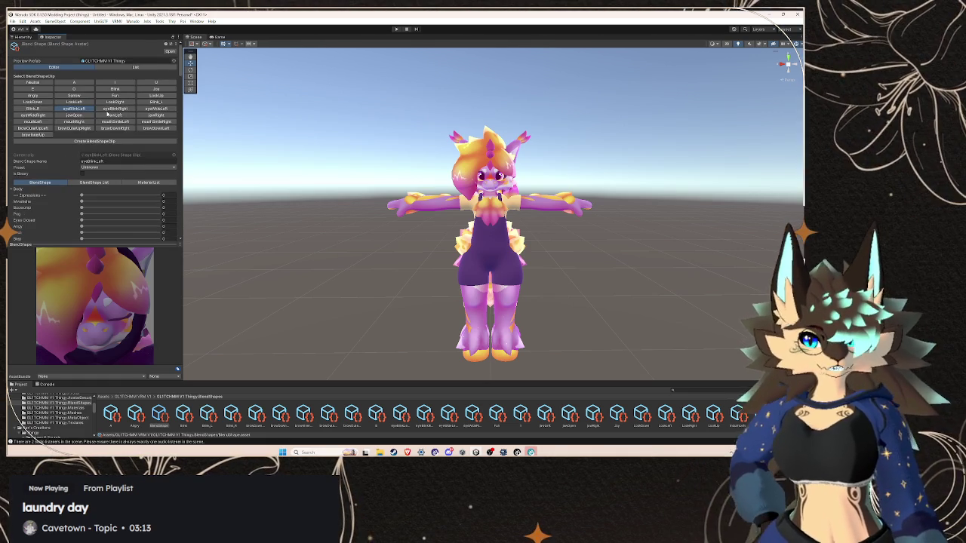
Open the eyeBlinkRight clip and look through its Body blendshape sliders
left_click(106, 108)
left_click(12, 189)
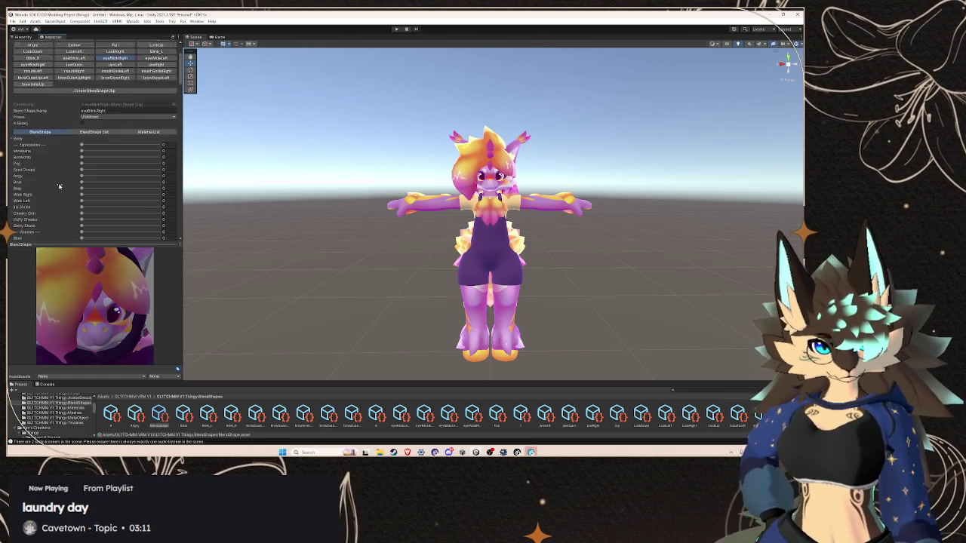
scroll(61, 184, "down", 10)
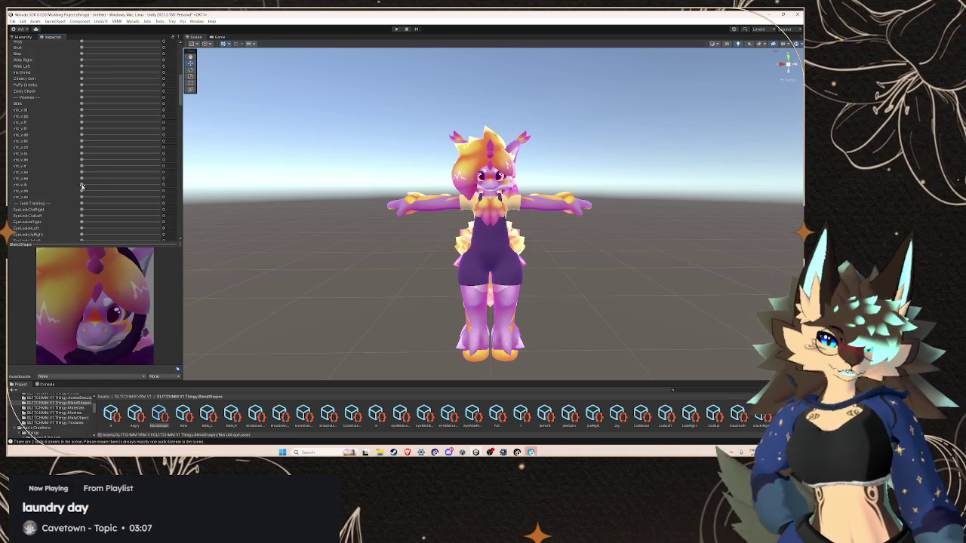
scroll(61, 154, "down", 5)
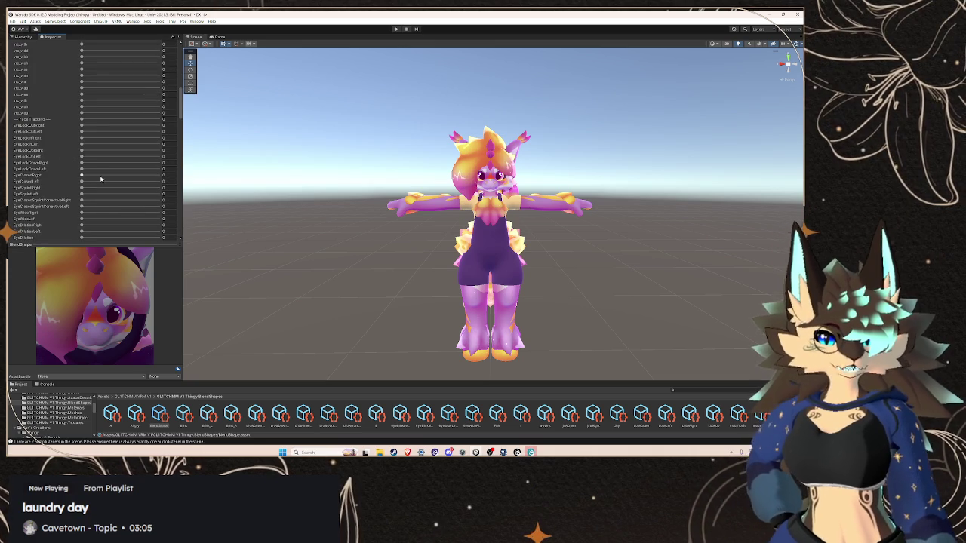
scroll(89, 164, "up", 5)
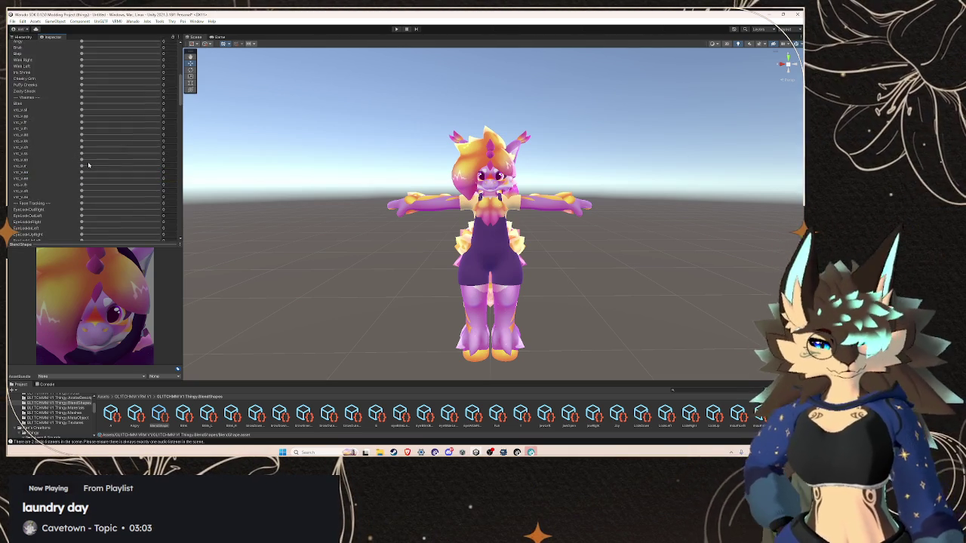
scroll(88, 164, "up", 10)
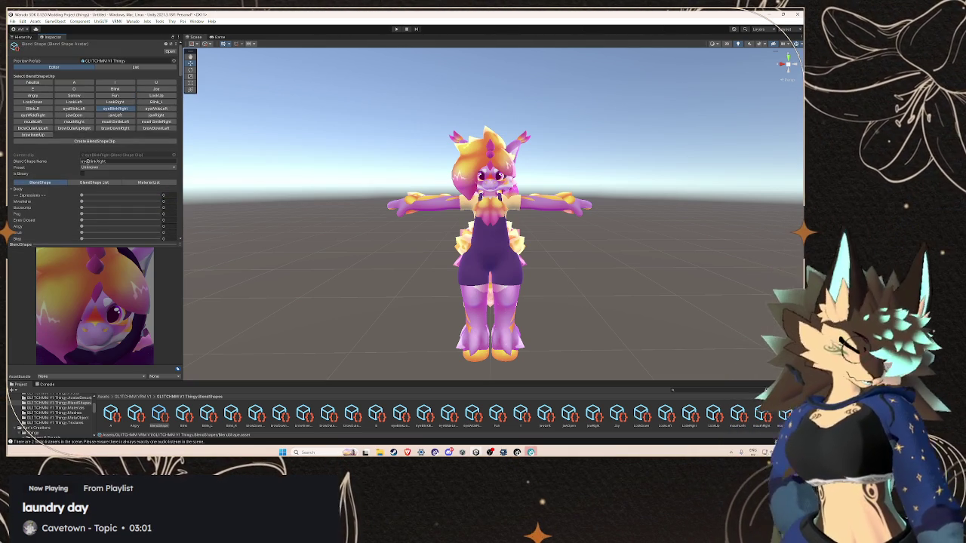
Open the eyeWideLeft clip and expand its Body blendshape list
left_click(157, 109)
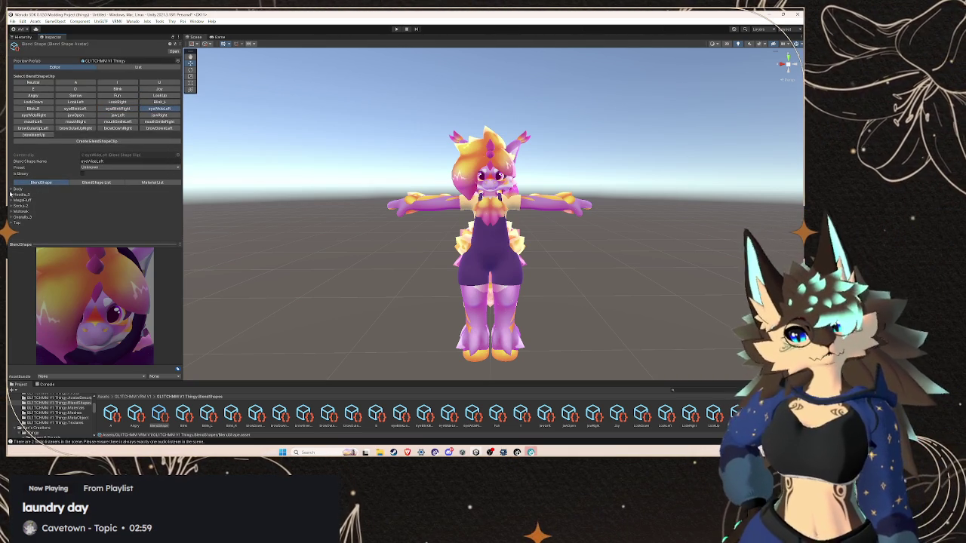
left_click(10, 193)
scroll(69, 199, "down", 10)
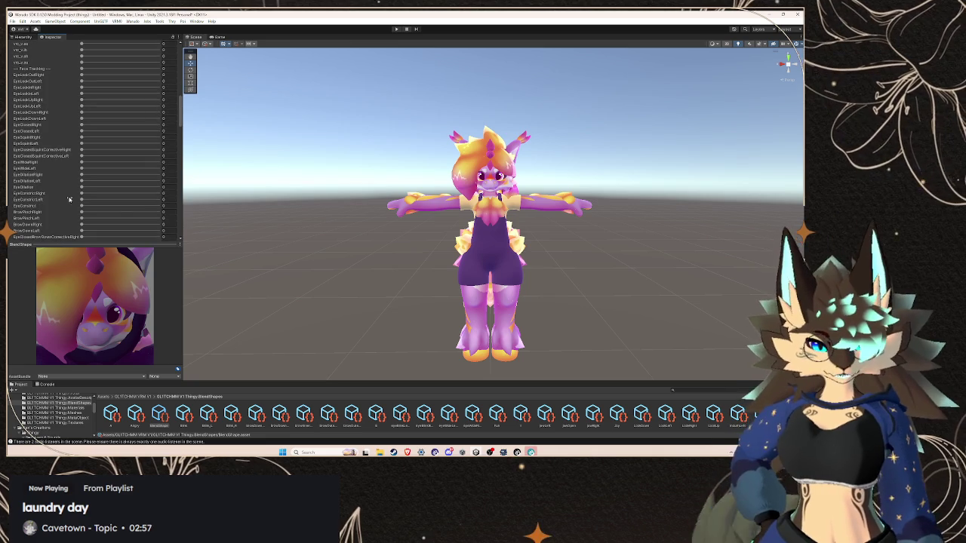
scroll(106, 154, "up", 1)
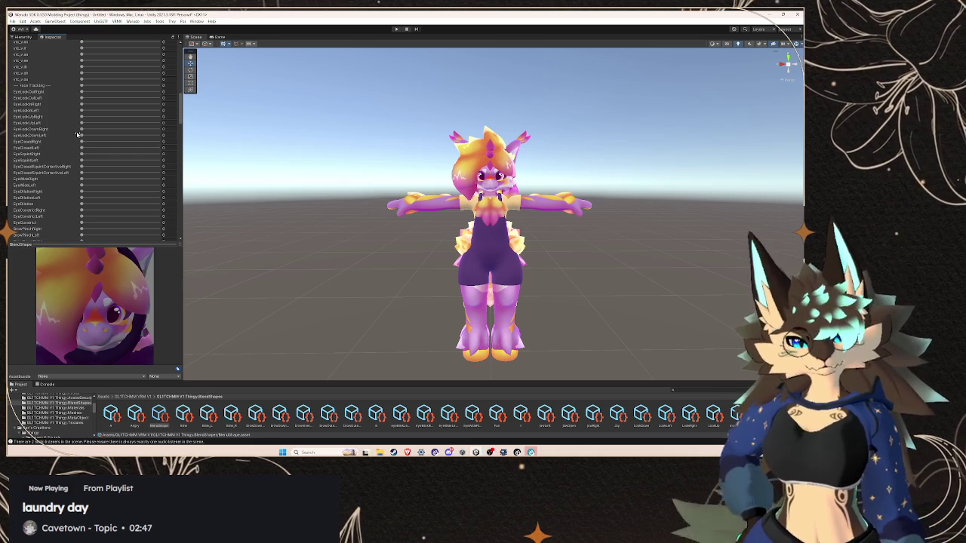
scroll(78, 135, "up", 1)
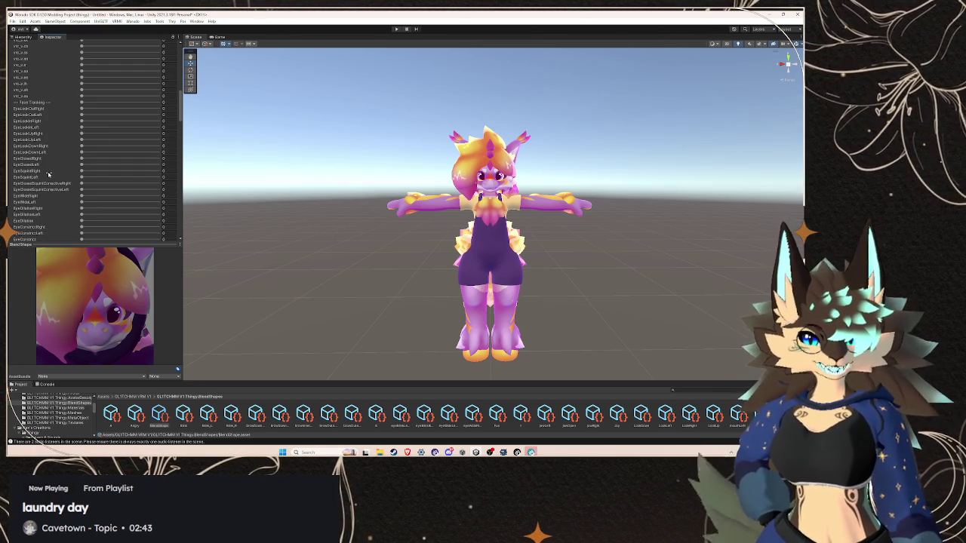
left_click(80, 196)
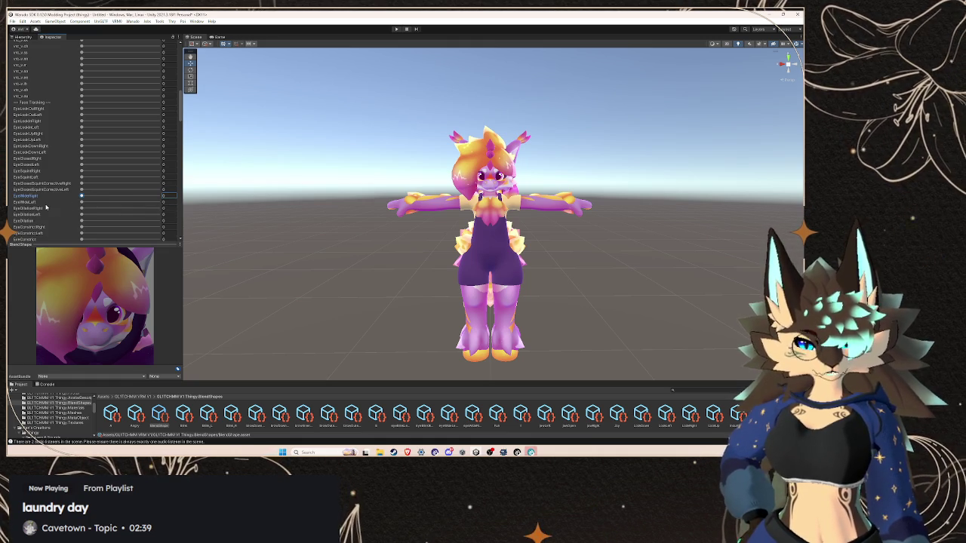
Set EyeWideLeft to 100 in the eyeWideLeft clip and check the Eyes Closed value
left_click_drag(82, 204, 198, 203)
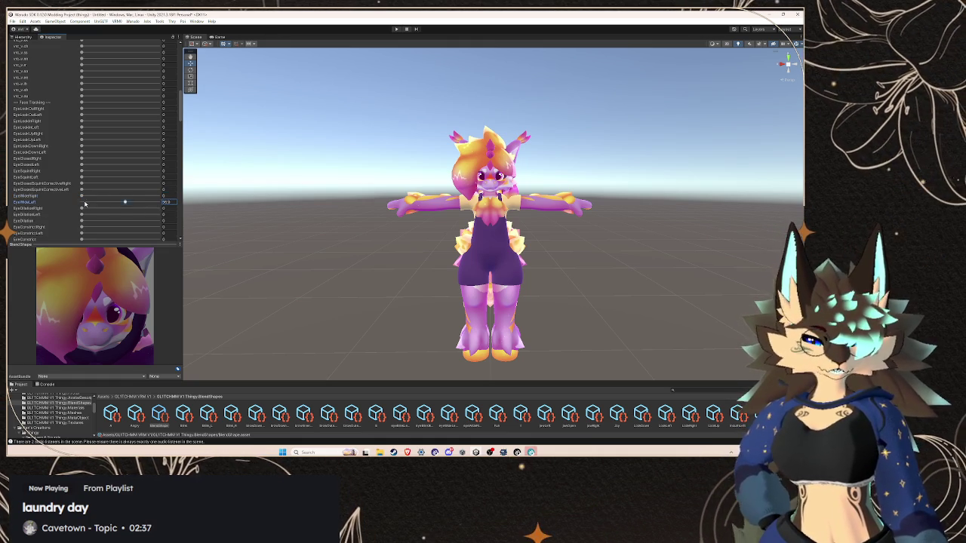
scroll(111, 178, "up", 10)
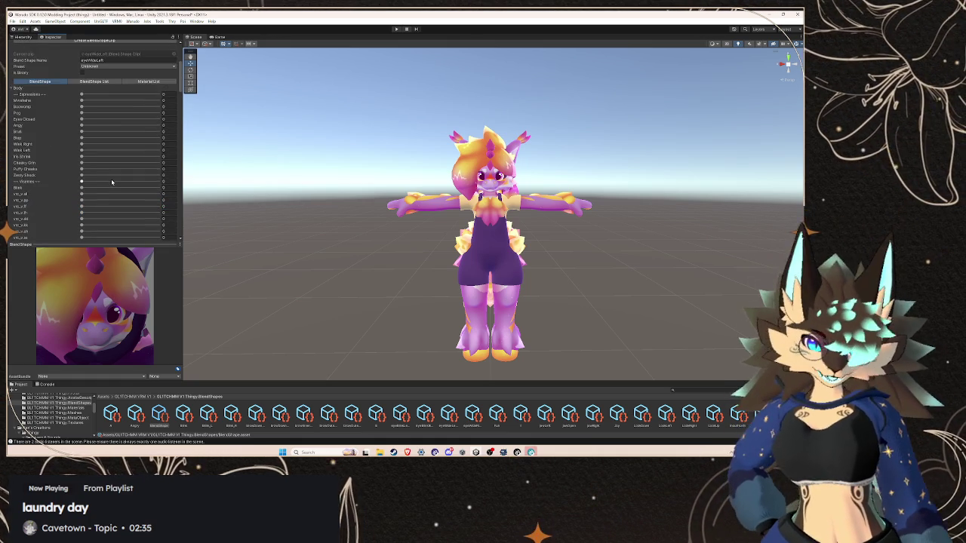
scroll(92, 222, "down", 10)
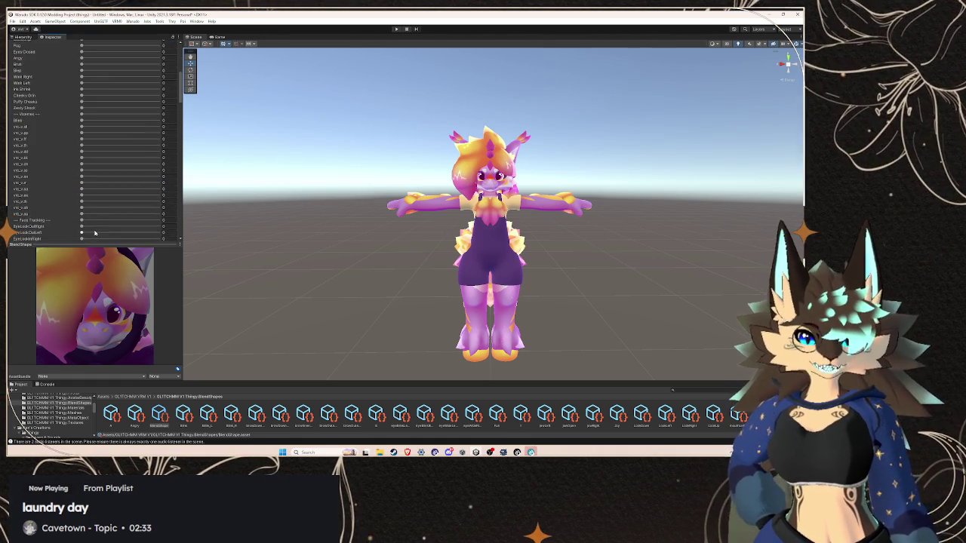
left_click_drag(132, 224, 265, 221)
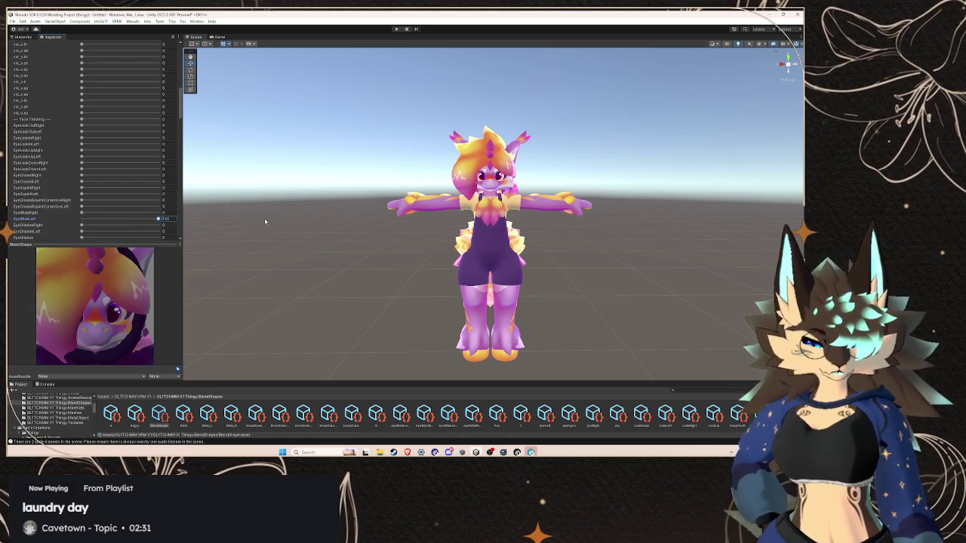
scroll(140, 160, "up", 10)
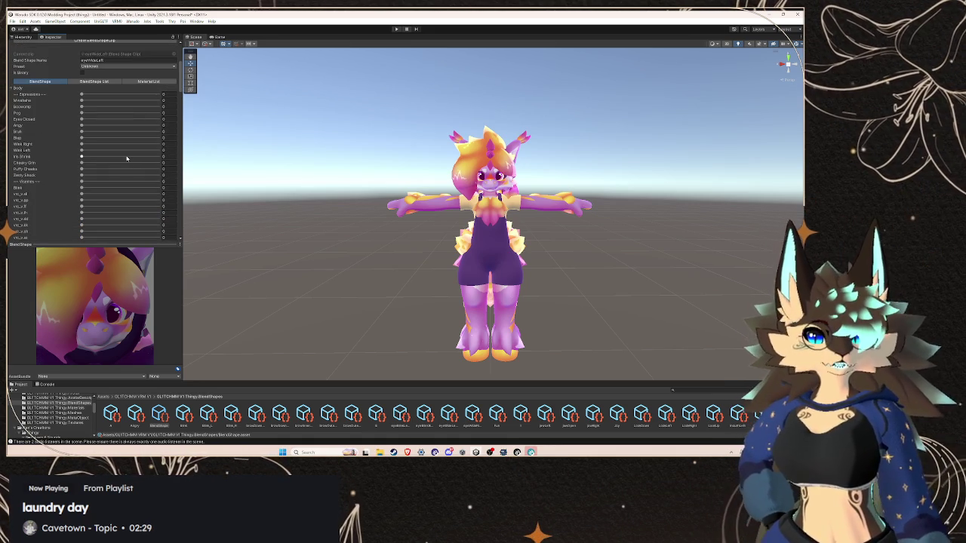
left_click(83, 120)
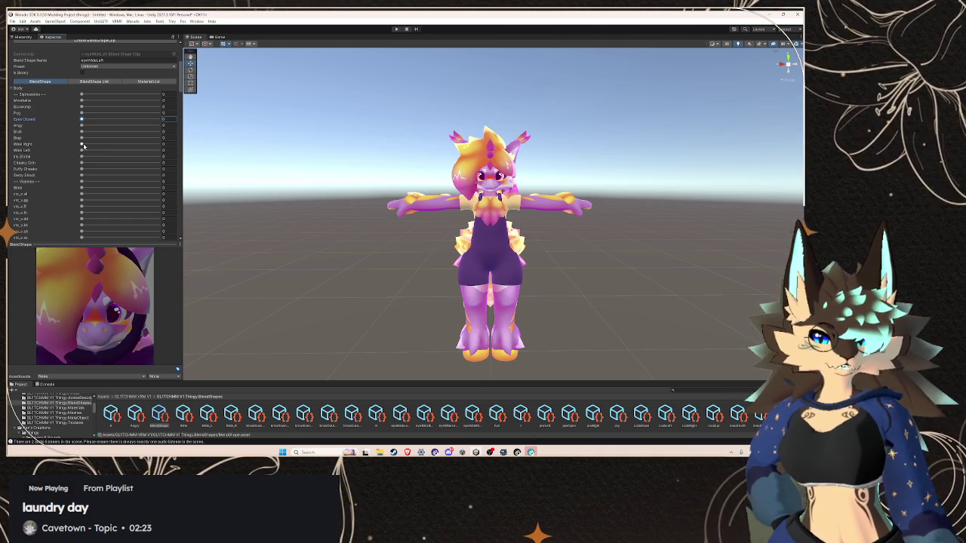
scroll(54, 175, "down", 10)
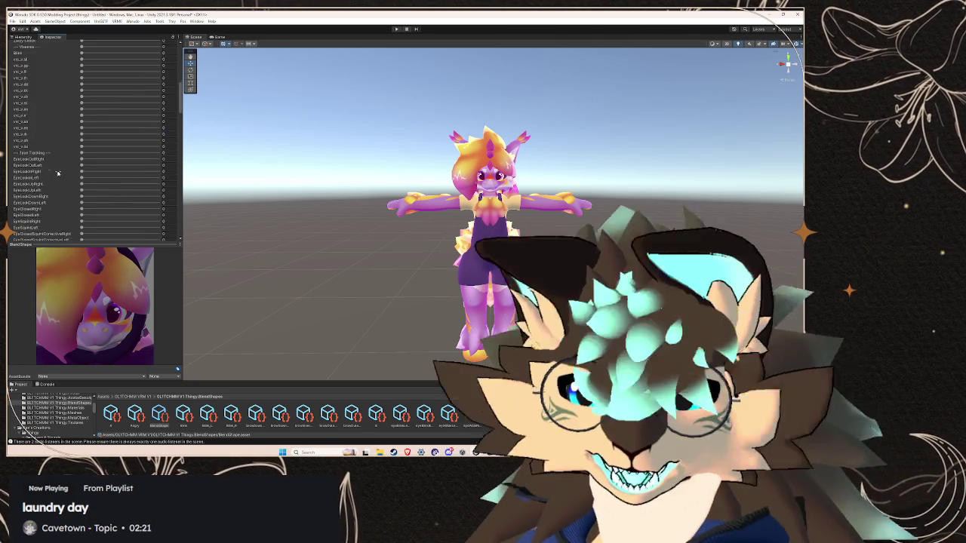
Try EyeSquintLeft at 100 in the eyeWideLeft clip, then return it to 0
scroll(58, 174, "down", 10)
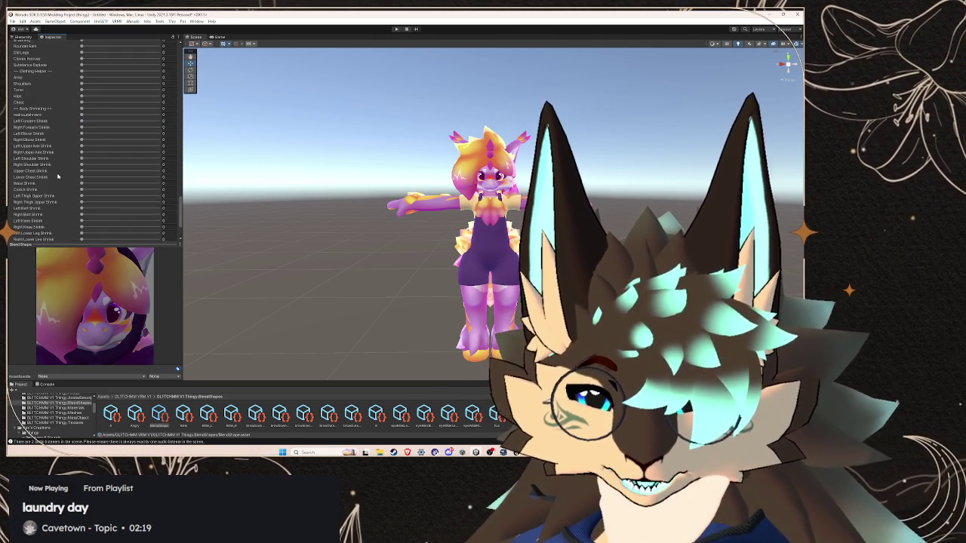
scroll(57, 175, "up", 2)
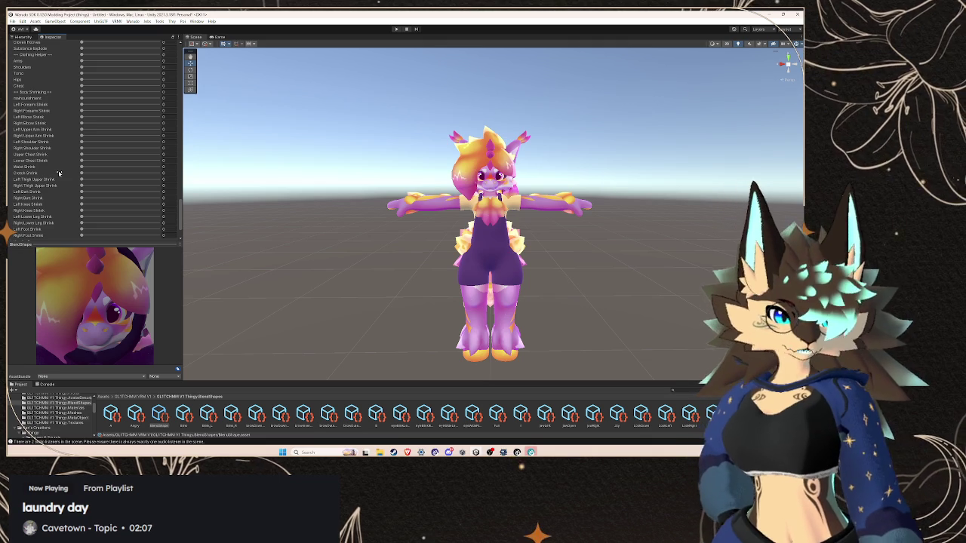
scroll(79, 156, "up", 5)
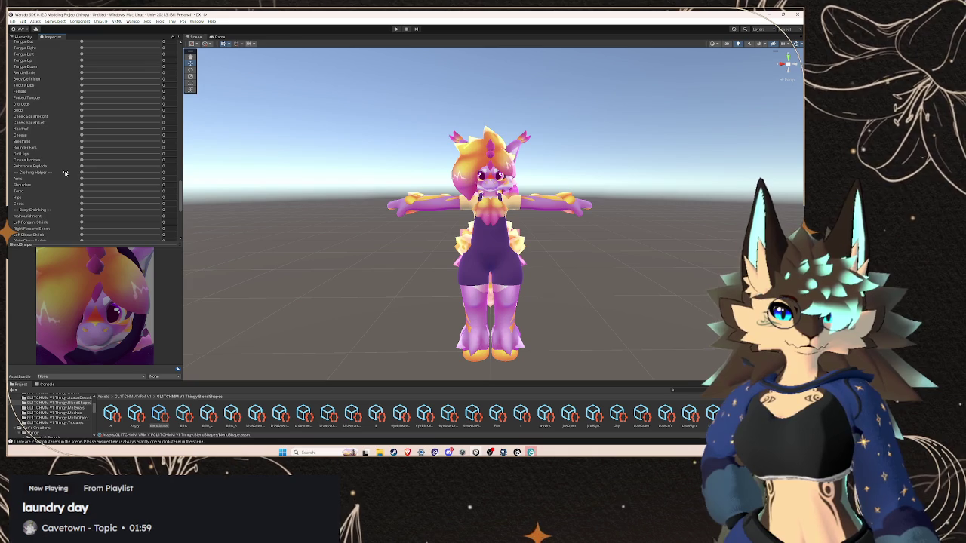
scroll(64, 173, "down", 3)
scroll(65, 173, "down", 4)
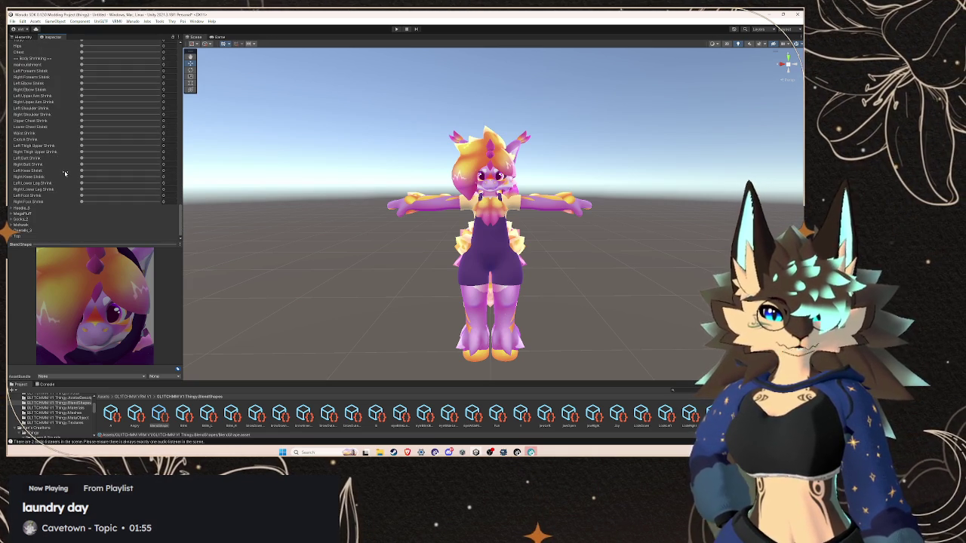
scroll(64, 174, "up", 9)
scroll(63, 175, "up", 2)
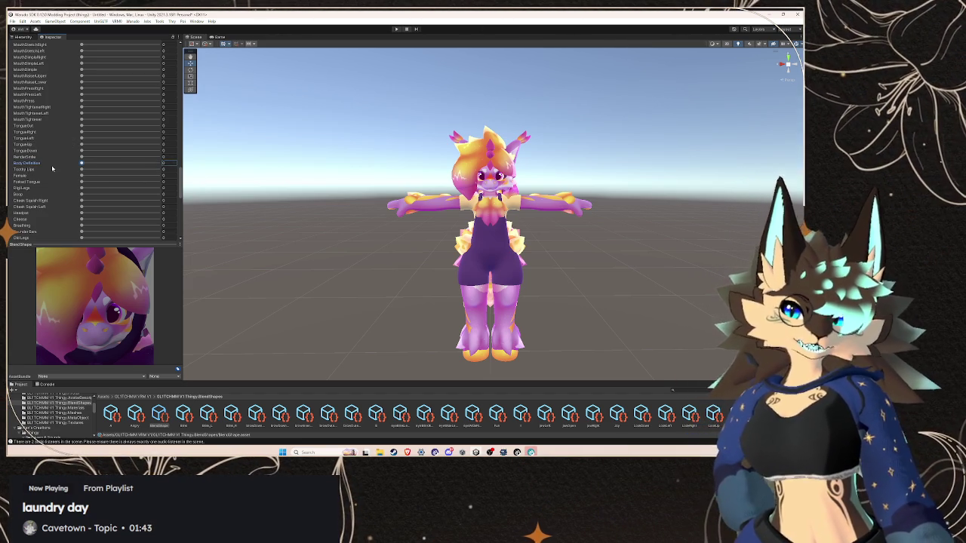
scroll(52, 168, "up", 4)
scroll(53, 172, "up", 12)
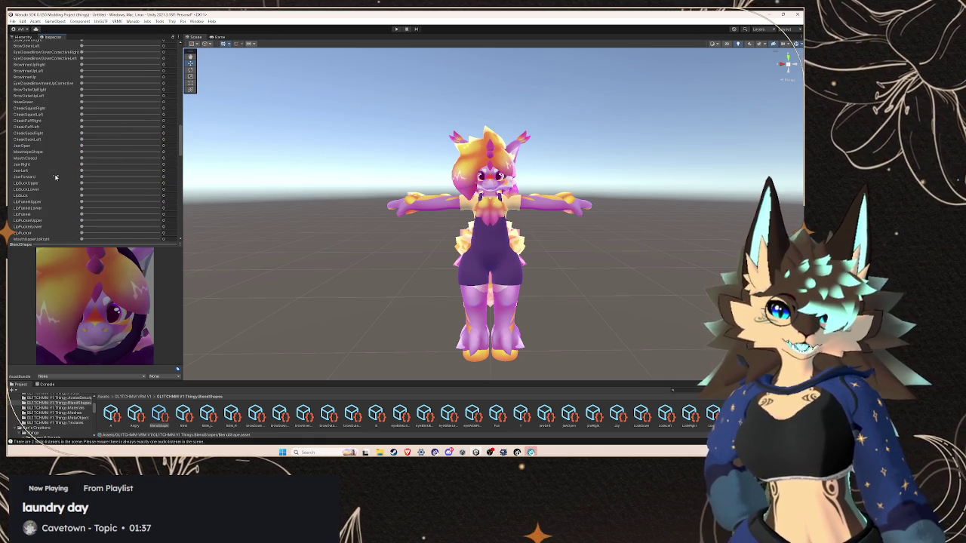
scroll(54, 176, "up", 2)
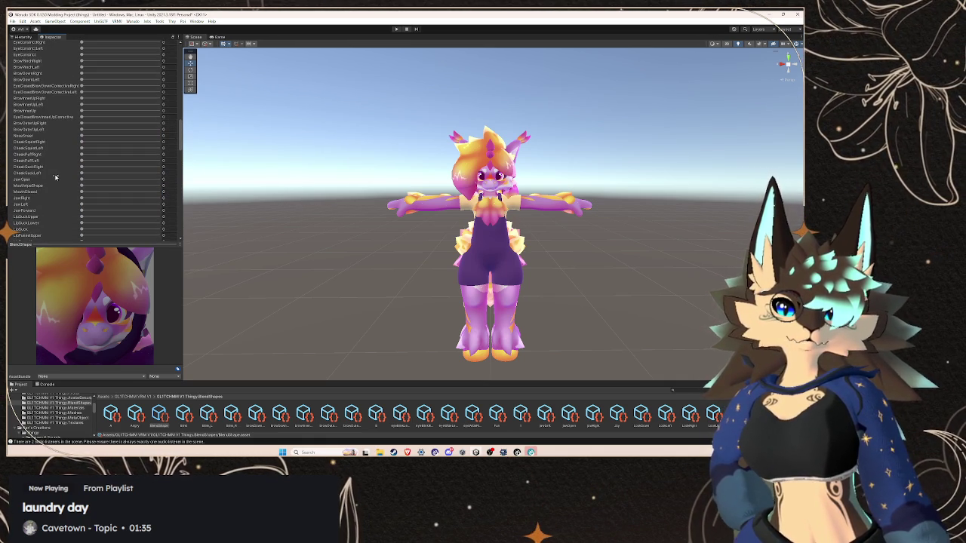
scroll(60, 151, "up", 3)
scroll(70, 122, "up", 2)
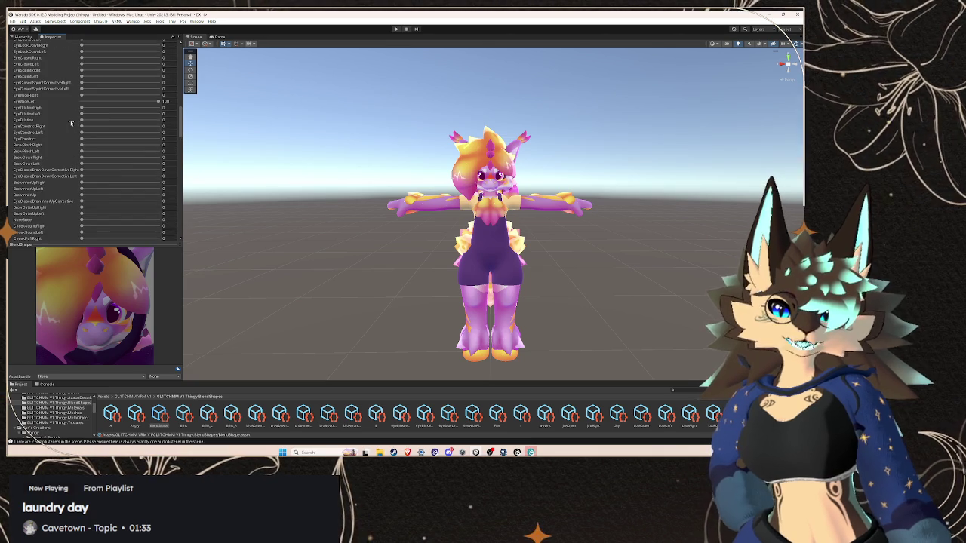
scroll(70, 122, "up", 1)
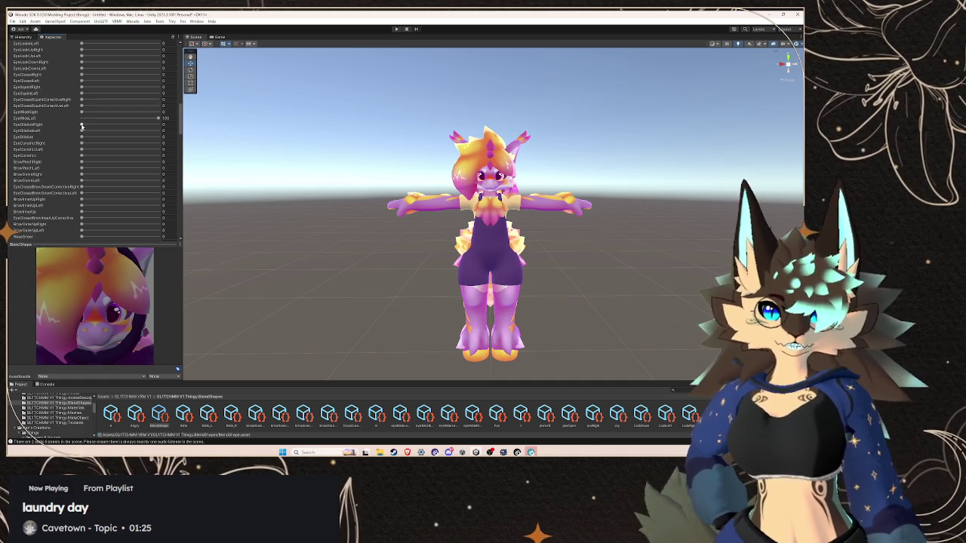
left_click_drag(82, 130, 162, 130)
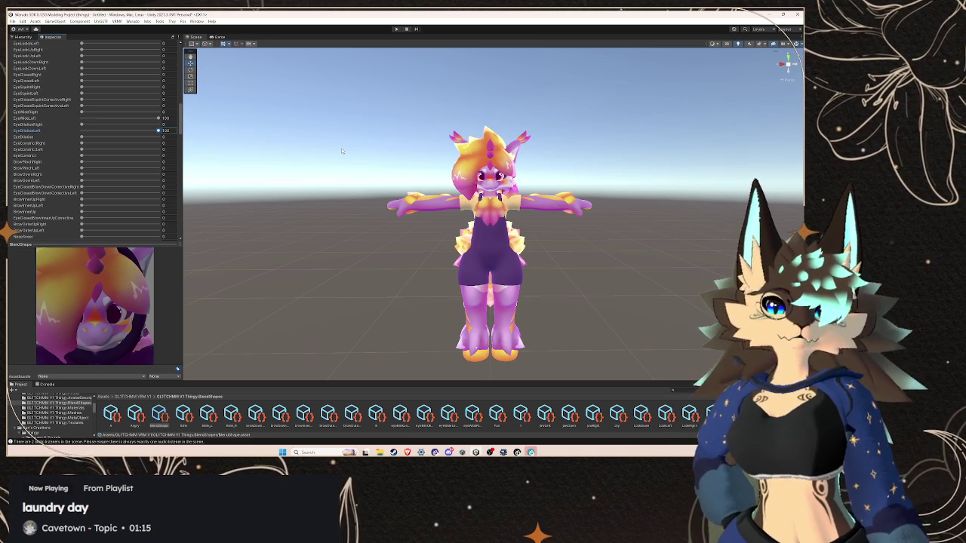
mouse_move(159, 130)
left_mouse_down()
mouse_move(81, 129)
mouse_move(238, 151)
left_mouse_up()
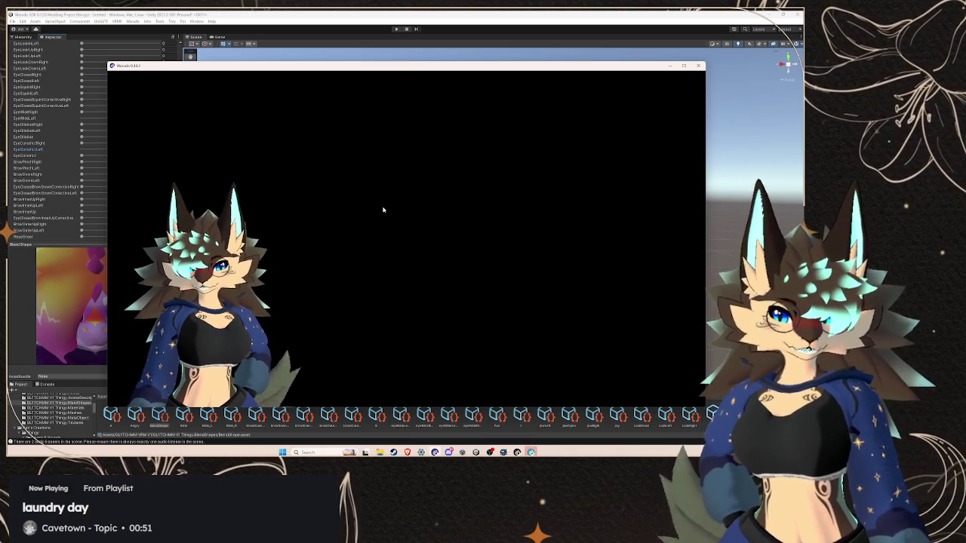
Back in Unity, reset the trial eye blendshapes, including EyeSquint, to 0 while EyeWideLeft stays at 100
left_click(408, 21)
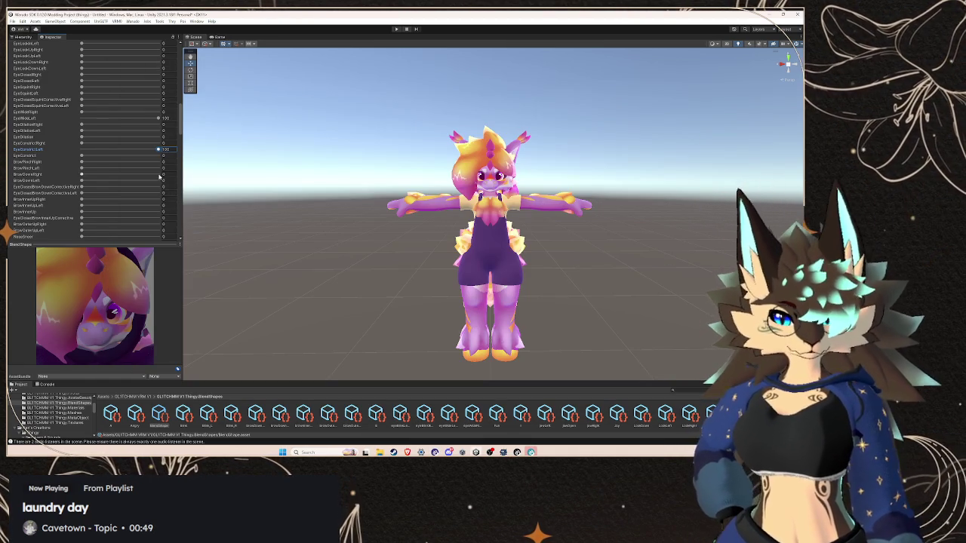
mouse_move(155, 151)
left_mouse_down()
mouse_move(56, 139)
mouse_move(276, 136)
left_mouse_up()
mouse_move(158, 124)
left_mouse_down()
mouse_move(61, 125)
mouse_move(288, 147)
left_mouse_up()
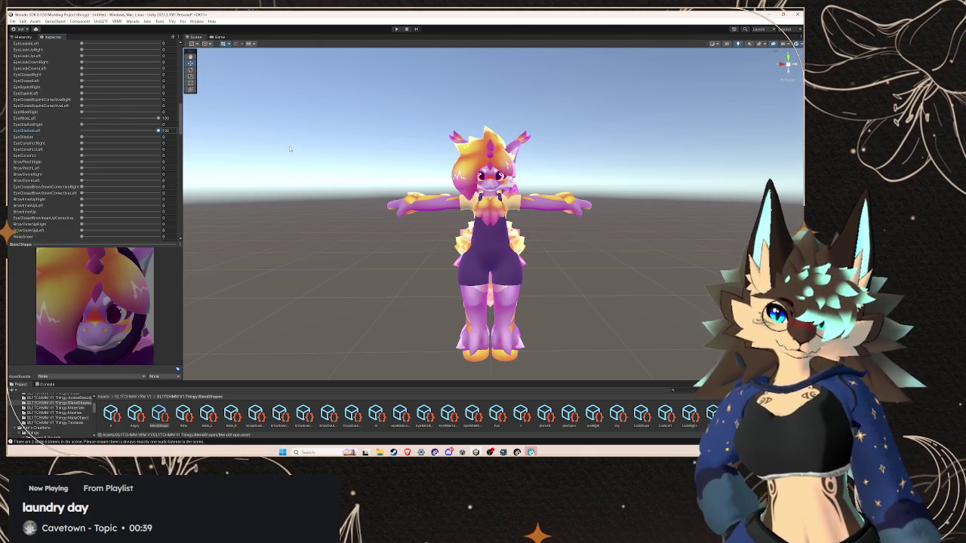
mouse_move(133, 134)
left_mouse_down()
mouse_move(44, 136)
mouse_move(245, 170)
left_mouse_up()
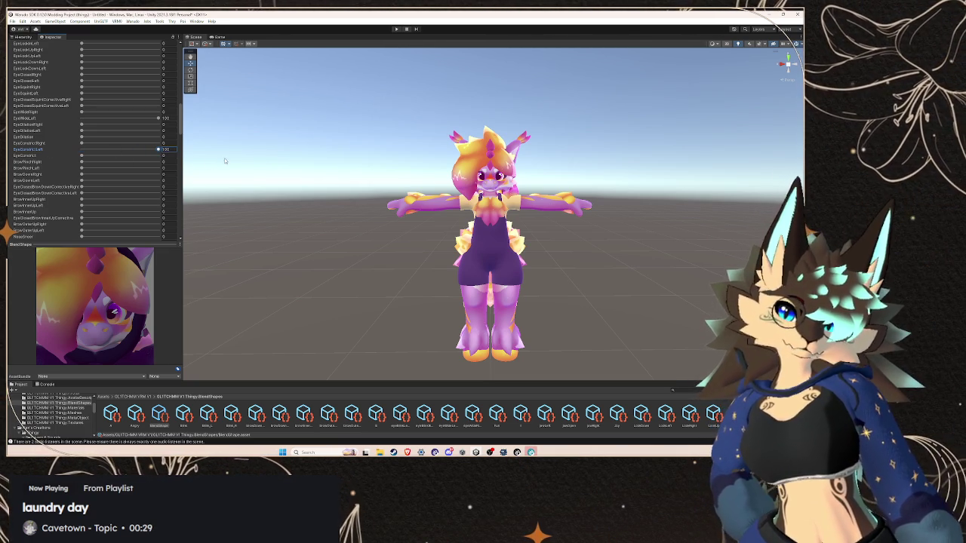
scroll(72, 162, "up", 10)
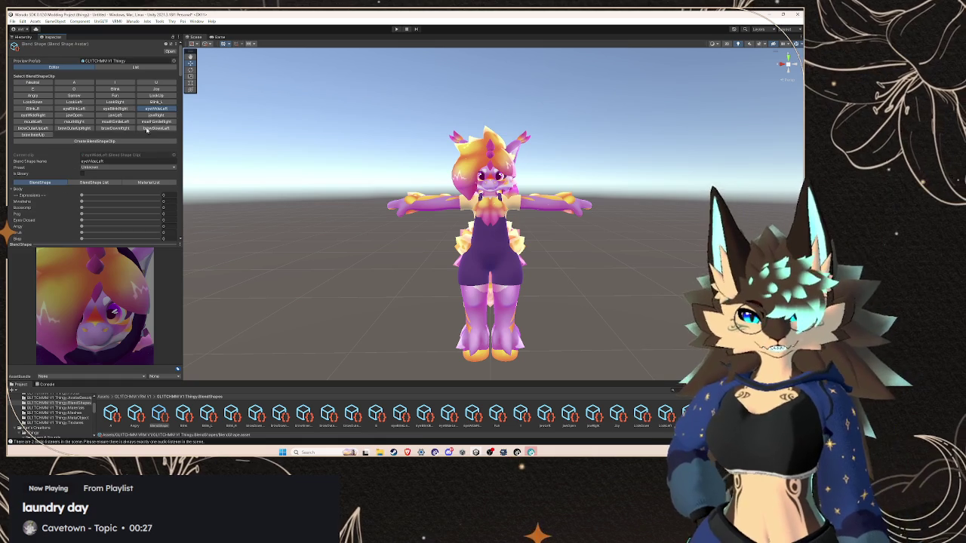
In the eyeWideRight clip, set both EyeWideRight and EyeConstrictRight to 100
left_click(50, 116)
left_click(13, 193)
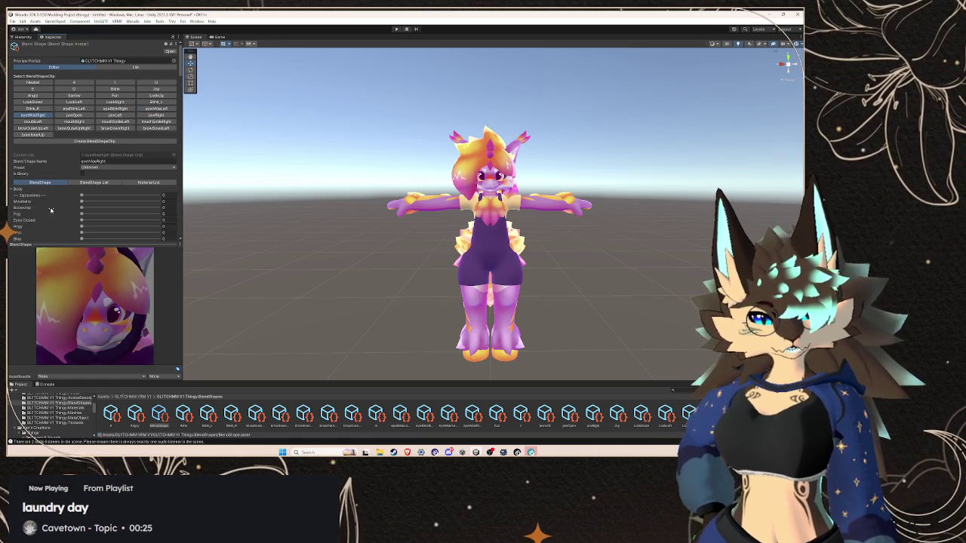
scroll(46, 198, "down", 10)
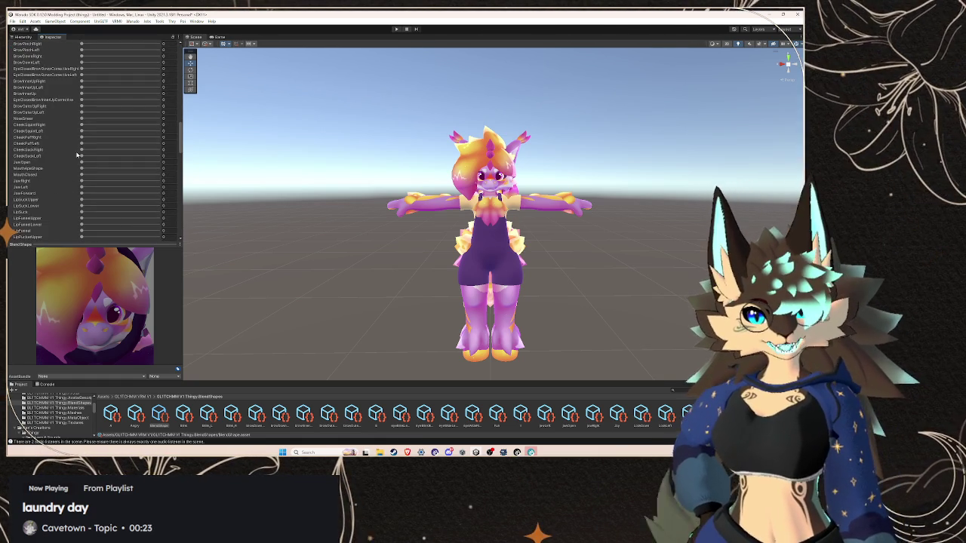
scroll(75, 136, "up", 4)
left_click_drag(82, 78, 165, 77)
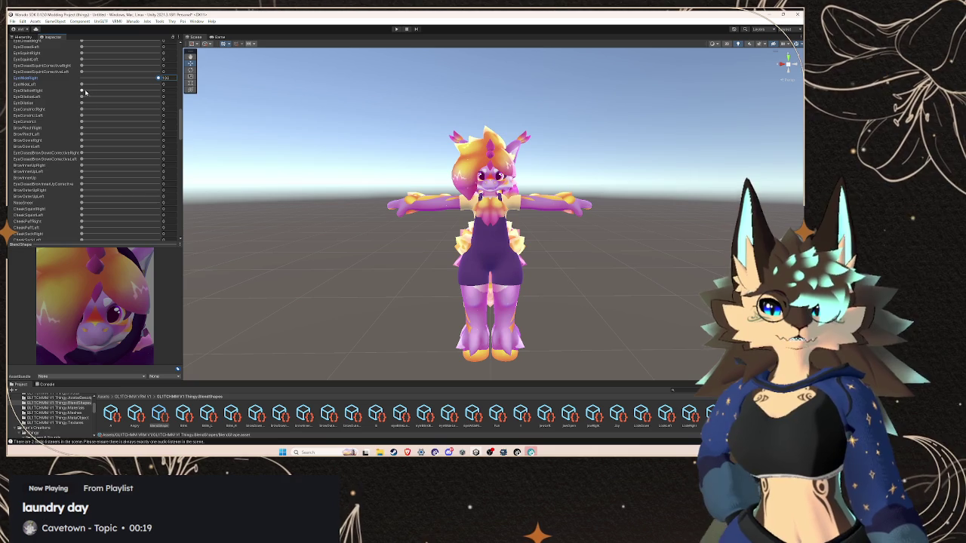
left_click_drag(82, 109, 164, 109)
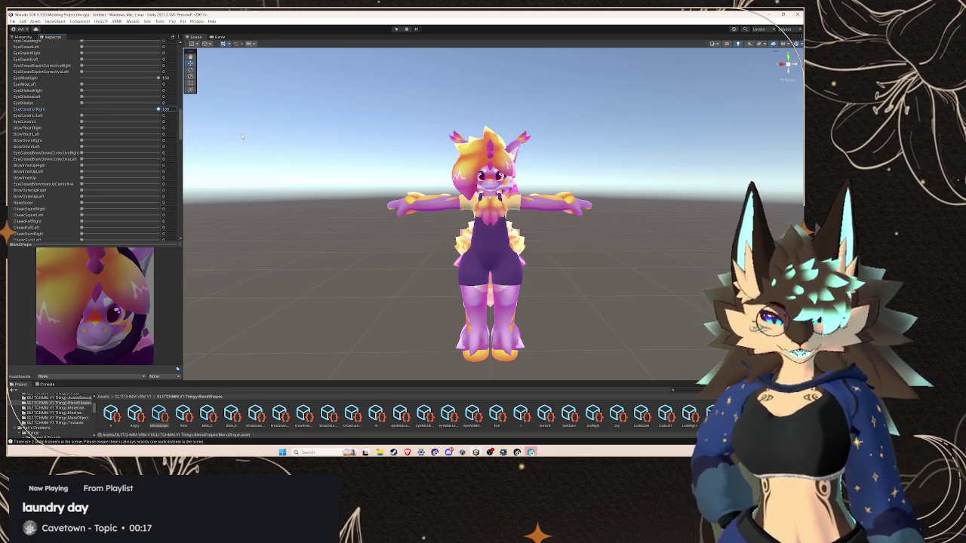
scroll(64, 119, "up", 15)
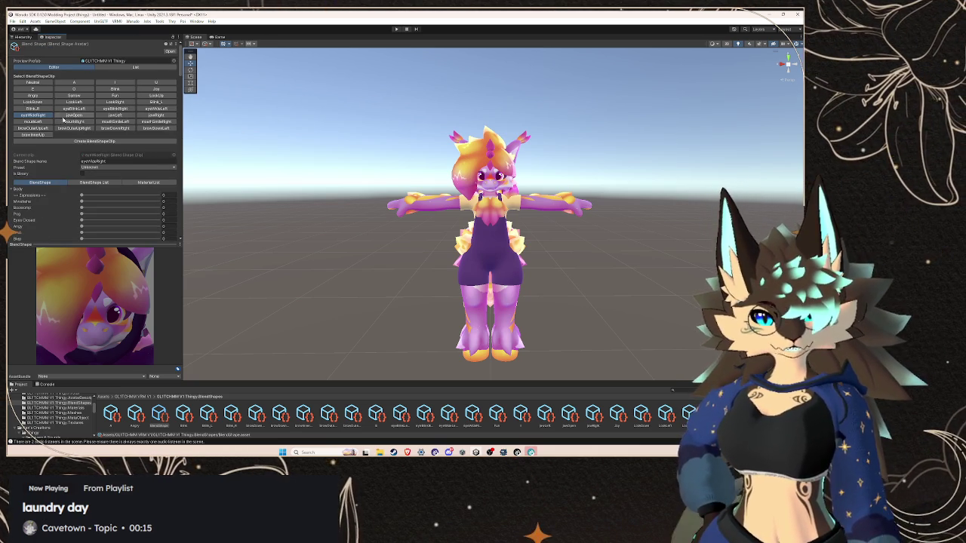
Open the jawOpen clip's Body weights and select the EyeClosedRight entry
left_click(67, 116)
left_click(13, 189)
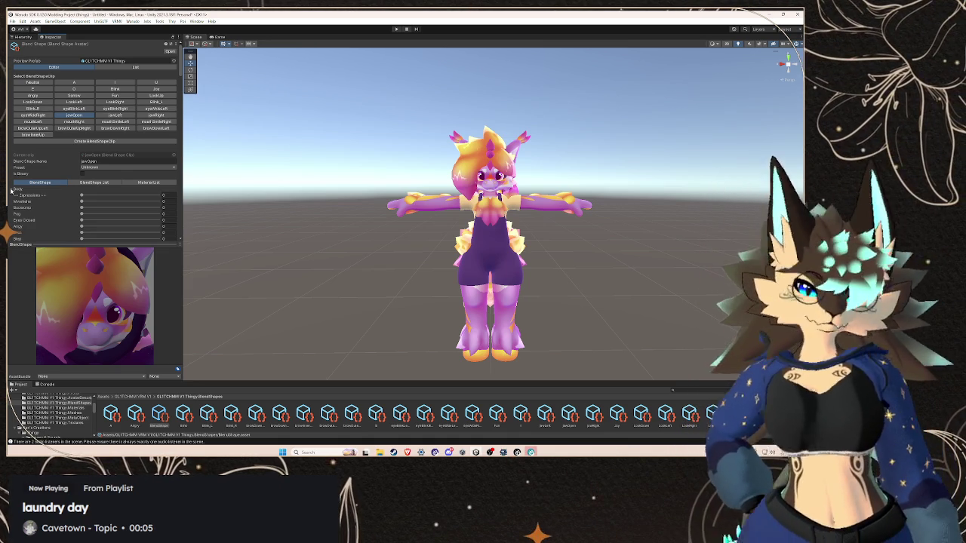
scroll(76, 210, "down", 10)
scroll(75, 210, "down", 5)
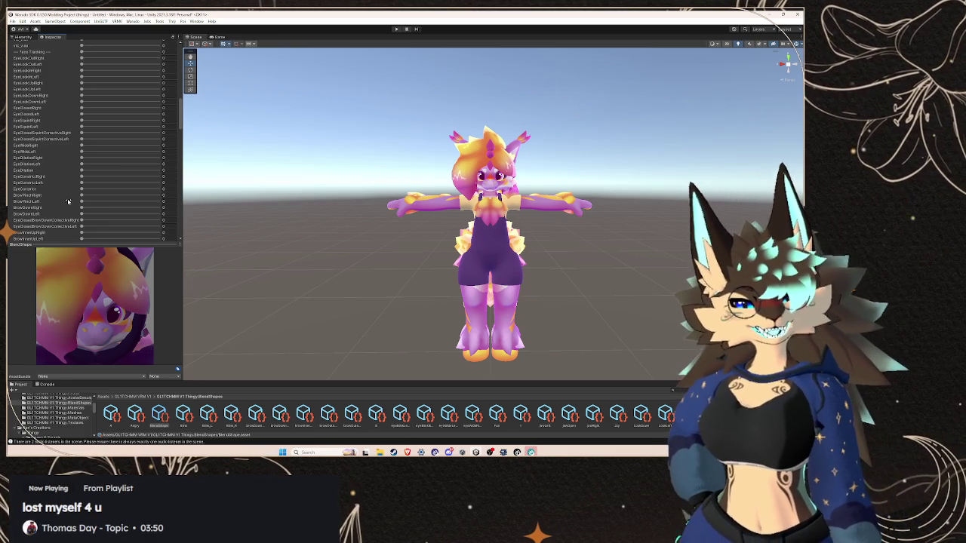
scroll(68, 200, "down", 3)
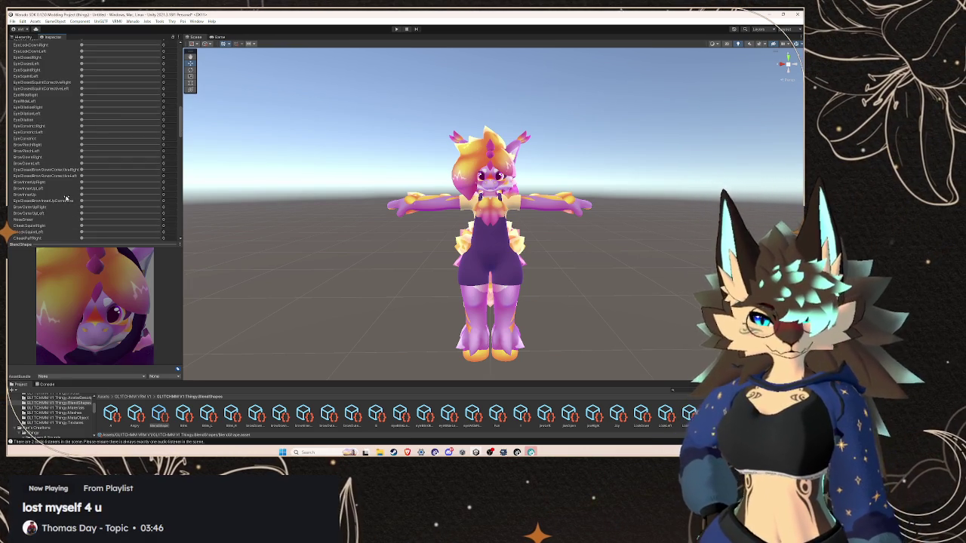
scroll(63, 175, "up", 3)
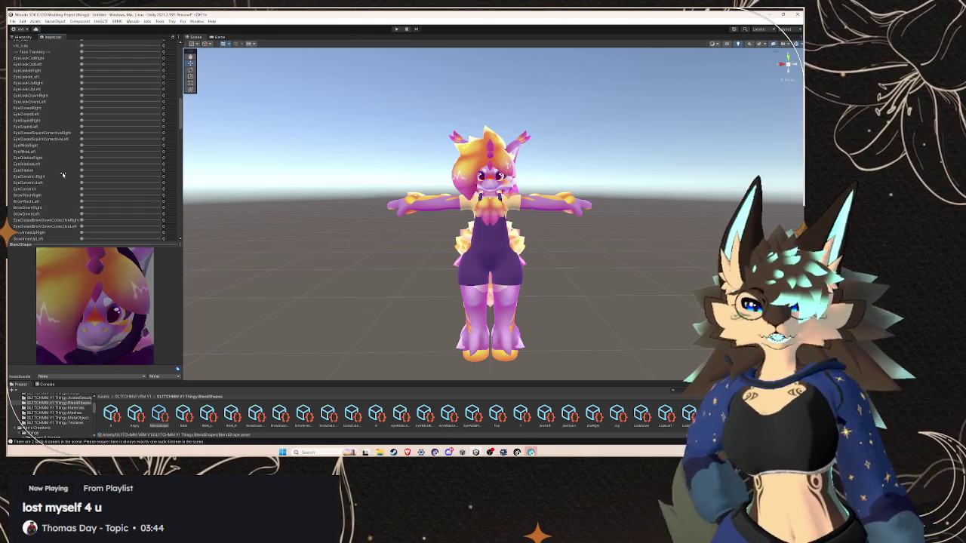
scroll(62, 175, "up", 4)
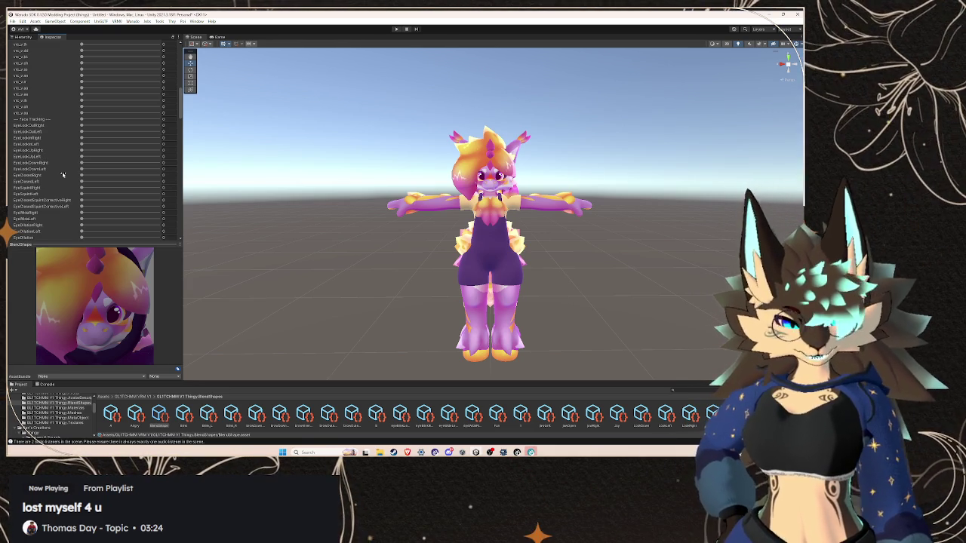
left_click(81, 175)
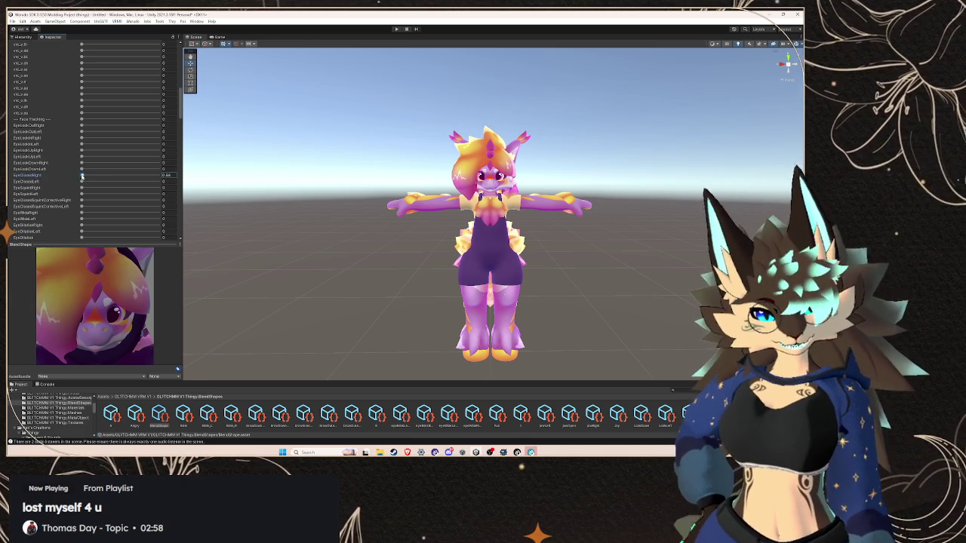
Raise EyeClosedRight and set JawOpen to 100 in the jawOpen clip
left_click_drag(83, 175, 246, 177)
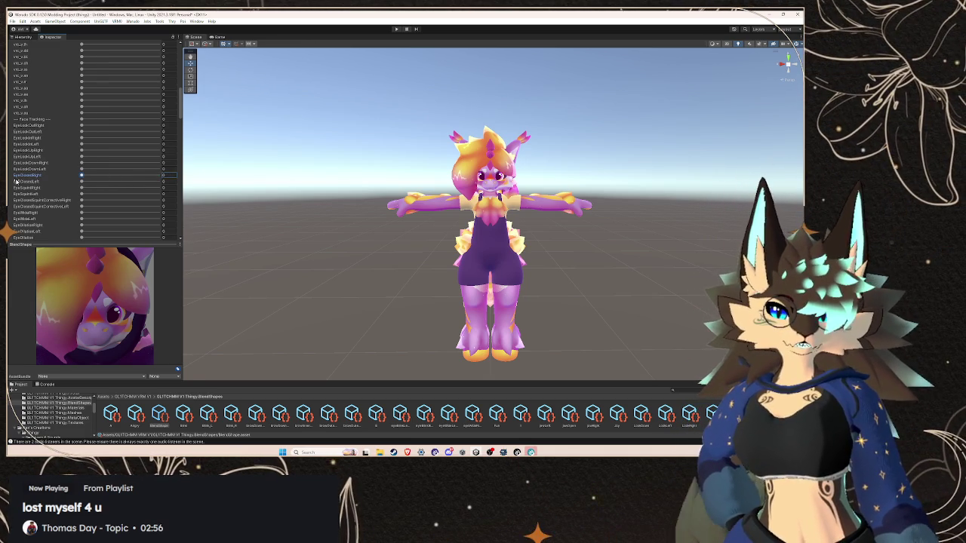
scroll(90, 185, "up", 10)
scroll(82, 194, "down", 10)
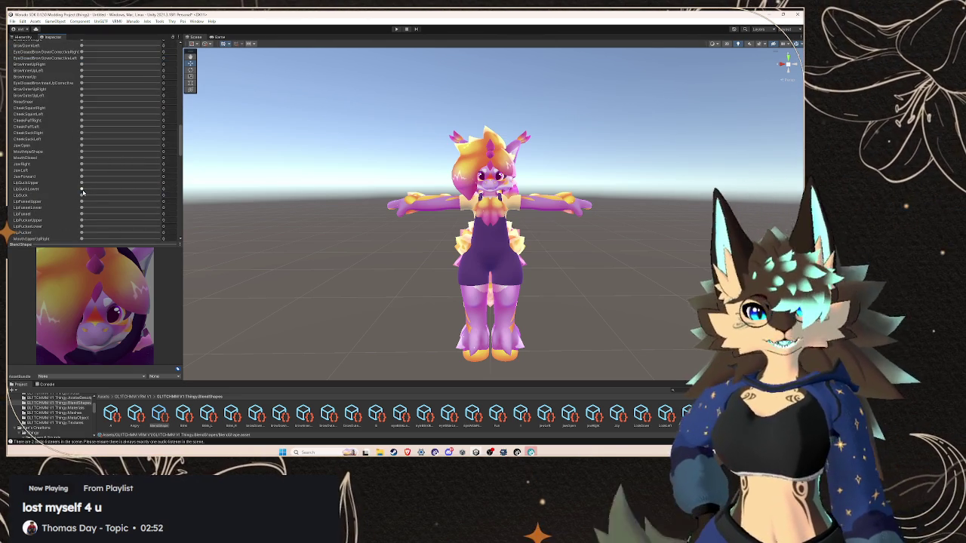
left_click_drag(82, 145, 267, 160)
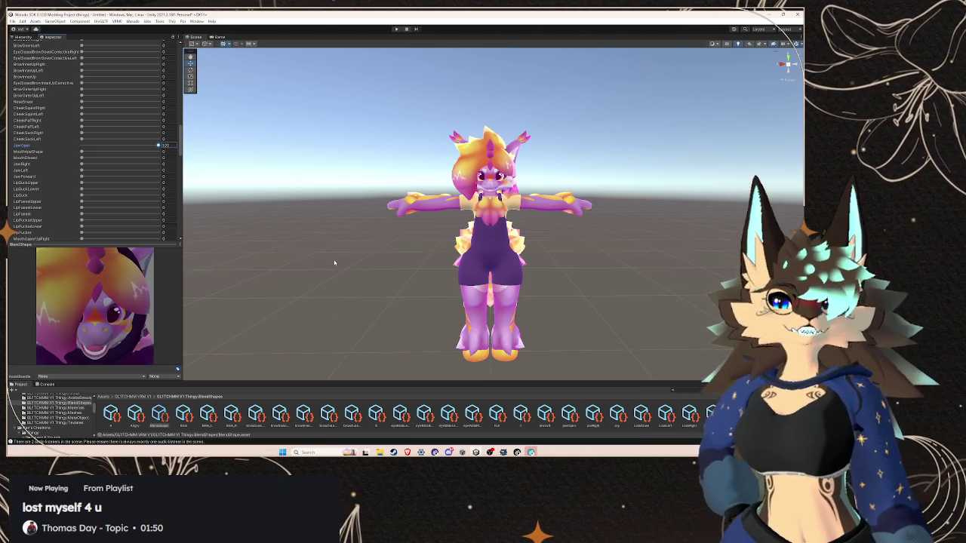
scroll(89, 144, "up", 10)
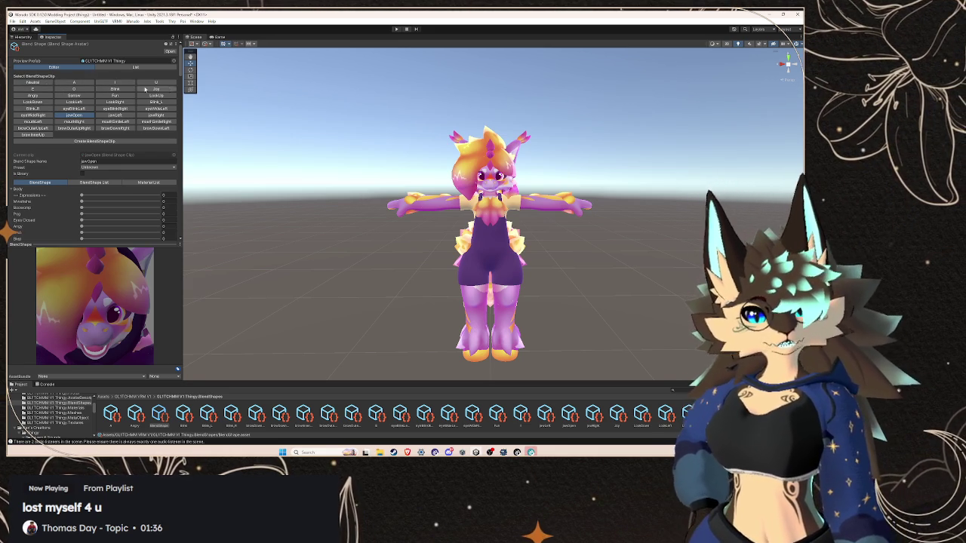
scroll(74, 98, "down", 1)
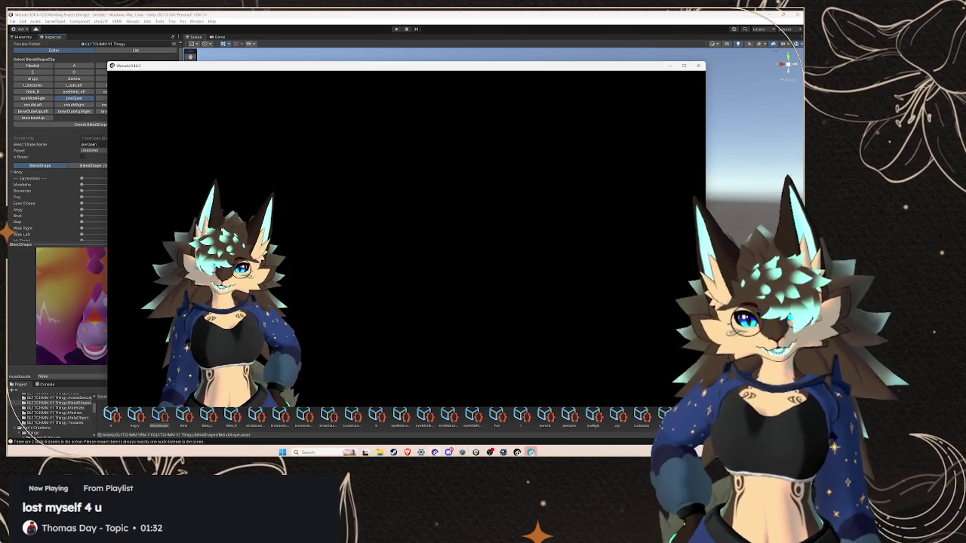
left_click(434, 451)
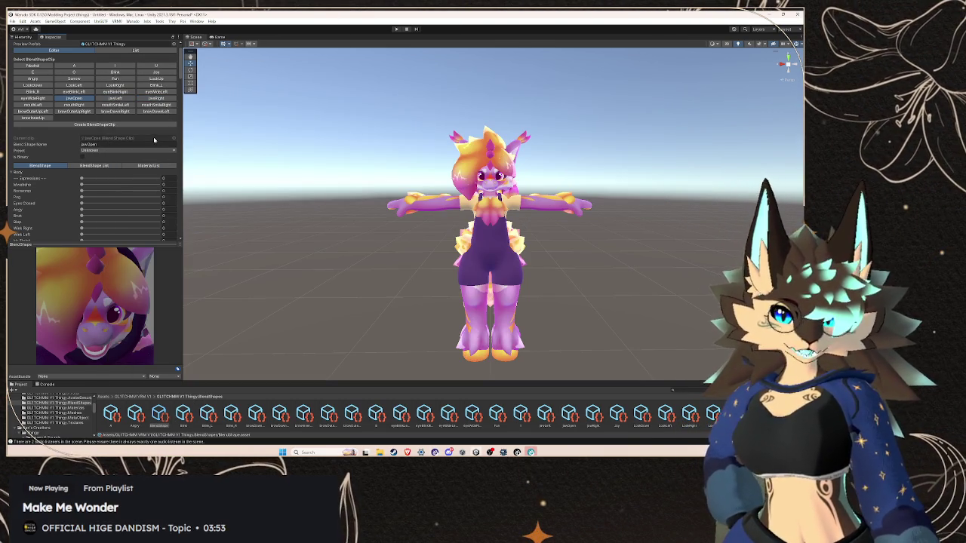
Open the jawLeft clip and scroll down its Body blendshape weights
left_click(97, 99)
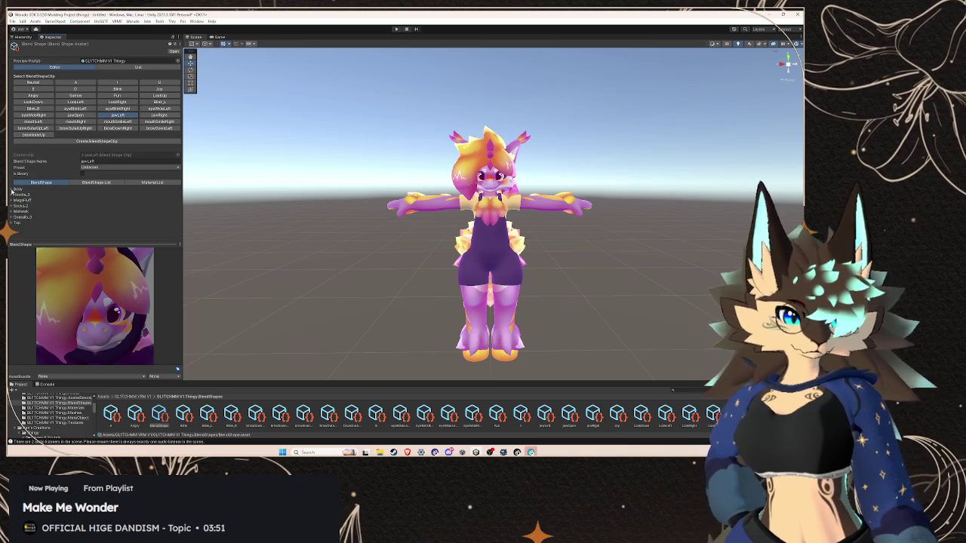
left_click(12, 190)
scroll(30, 194, "down", 3)
scroll(38, 188, "down", 9)
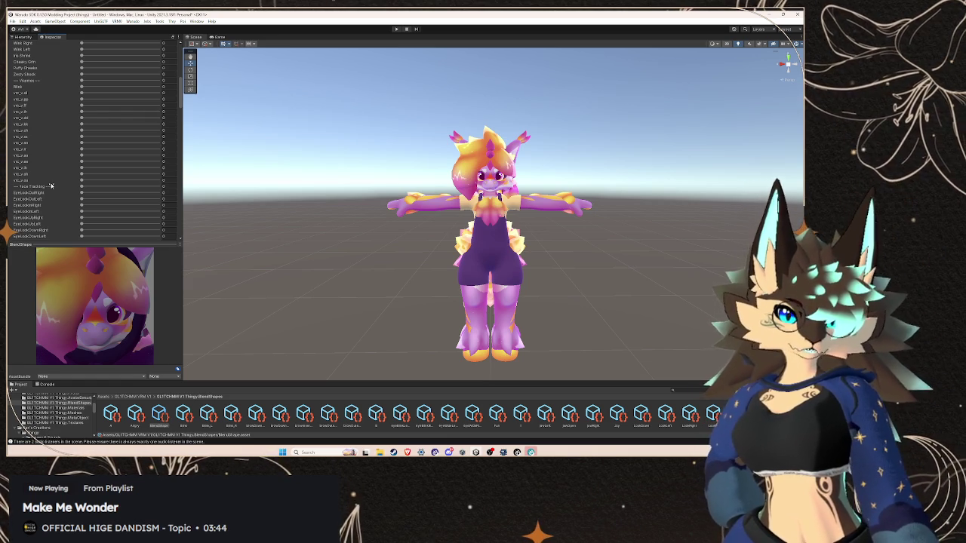
scroll(60, 167, "down", 3)
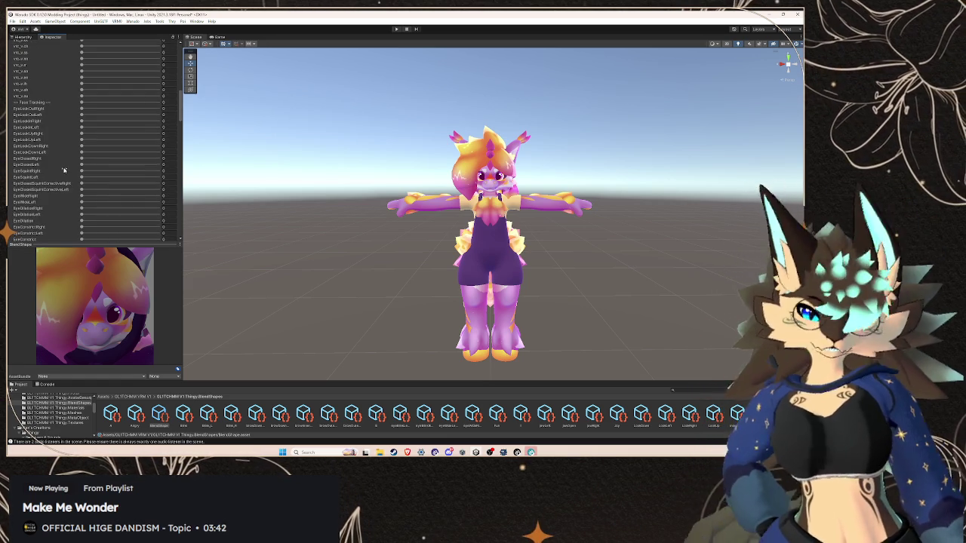
scroll(64, 170, "down", 2)
scroll(63, 169, "down", 7)
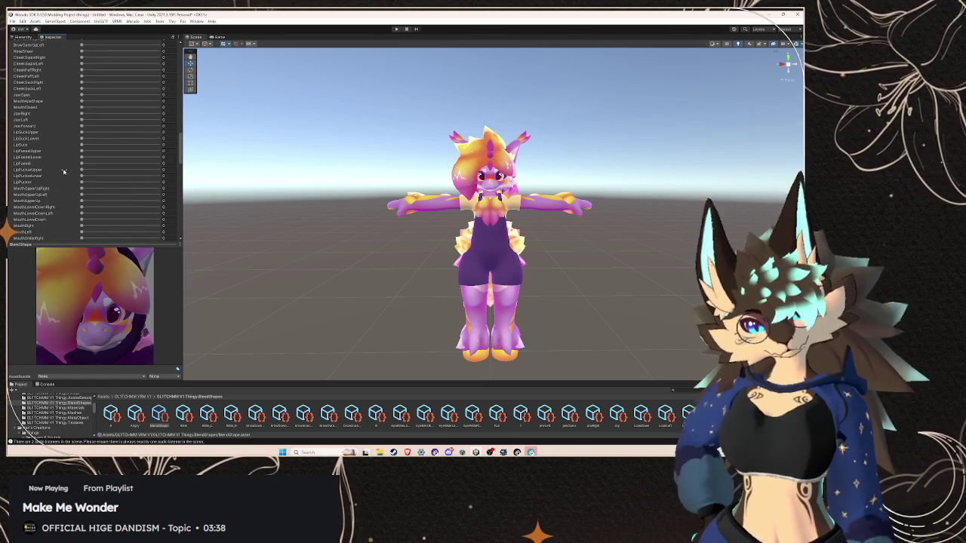
Set JawLeft to 100 in the jawLeft clip
left_click(83, 113)
scroll(94, 143, "up", 10)
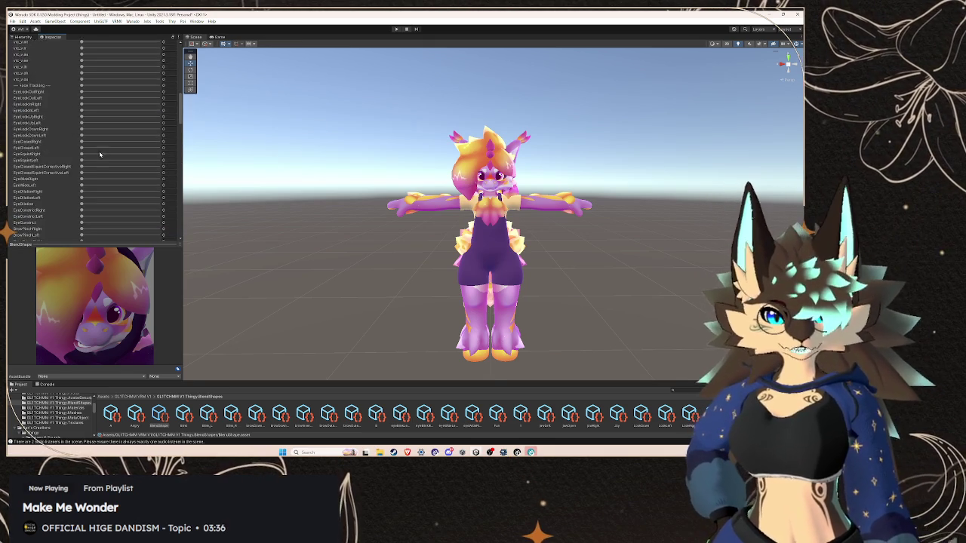
scroll(103, 161, "down", 10)
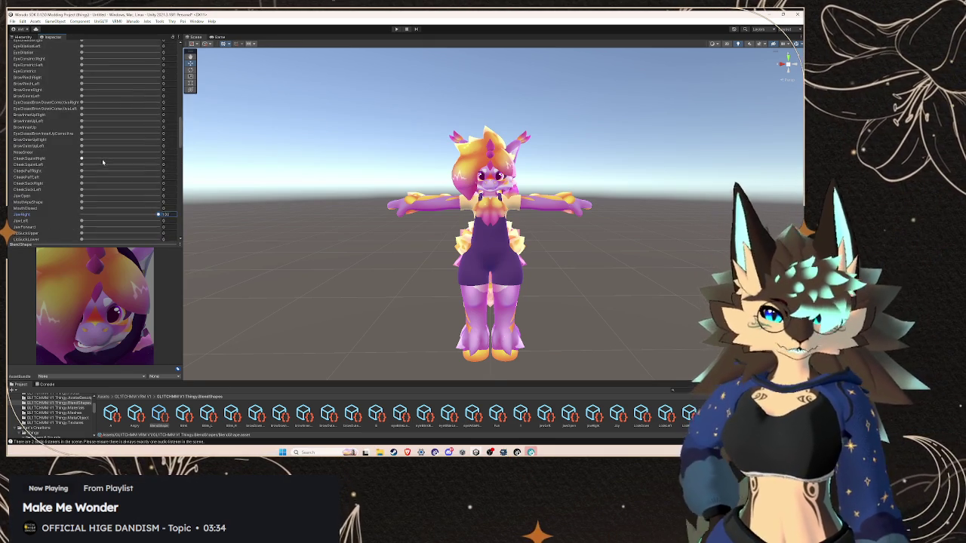
left_click_drag(86, 173, 214, 182)
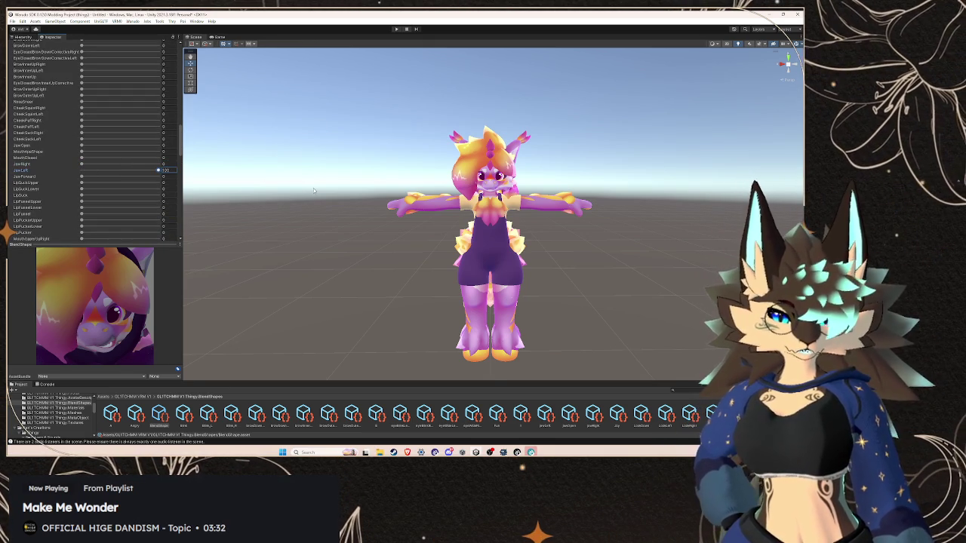
scroll(94, 151, "up", 5)
scroll(302, 200, "up", 5)
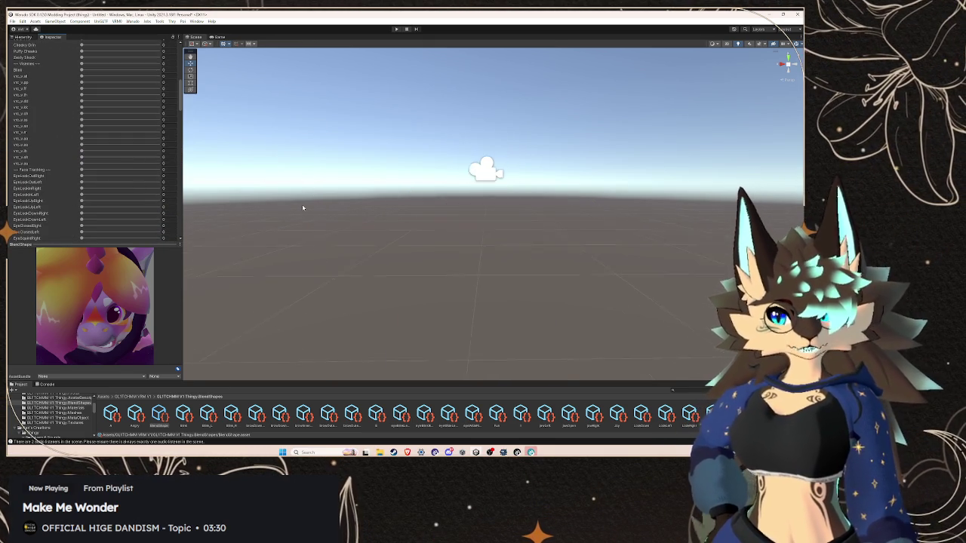
Open the jawRight clip and expand its Body blendshape weights
scroll(302, 201, "down", 5)
scroll(119, 153, "up", 10)
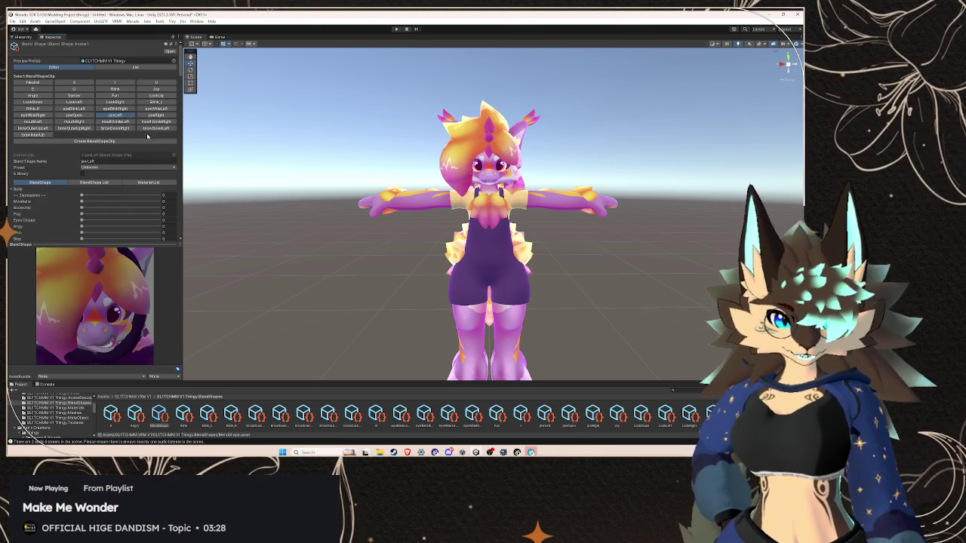
left_click(158, 115)
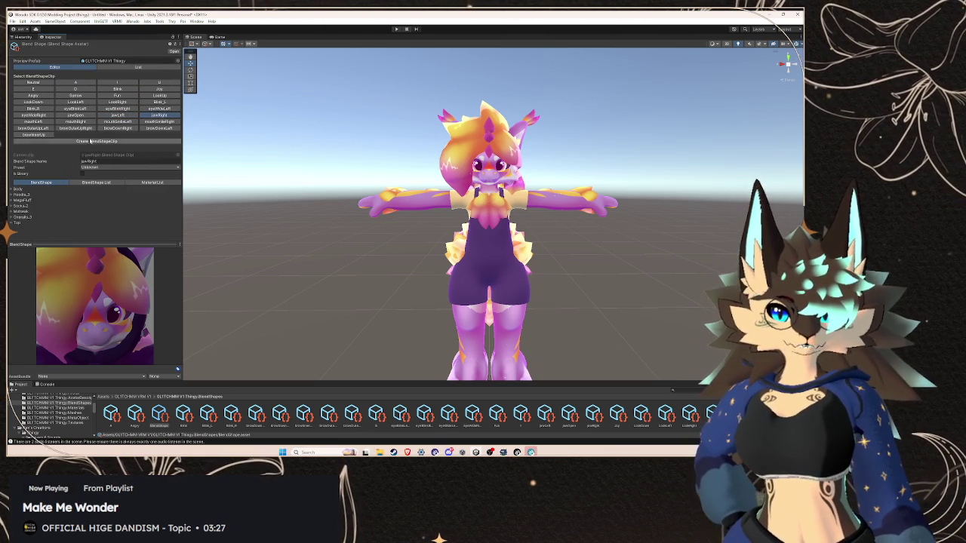
left_click(10, 193)
scroll(46, 201, "down", 5)
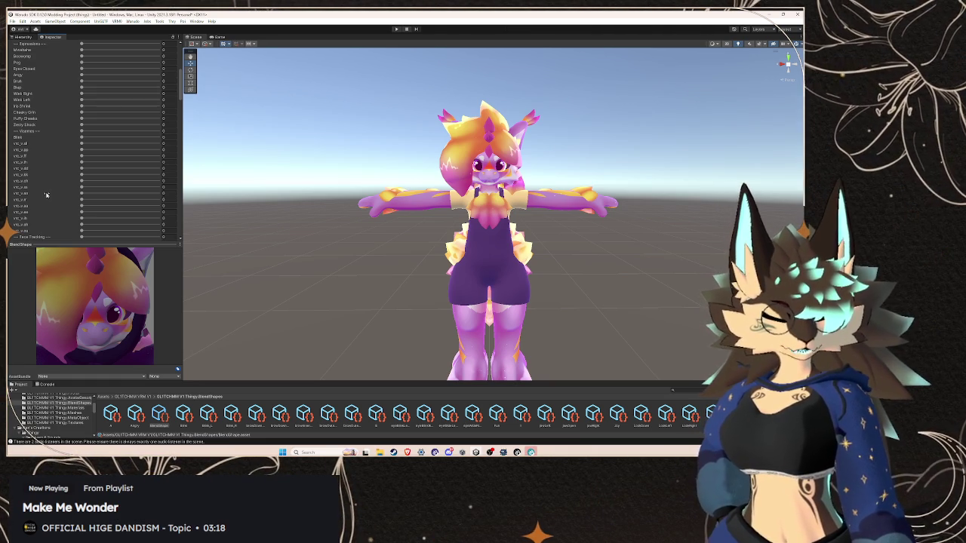
scroll(74, 179, "down", 10)
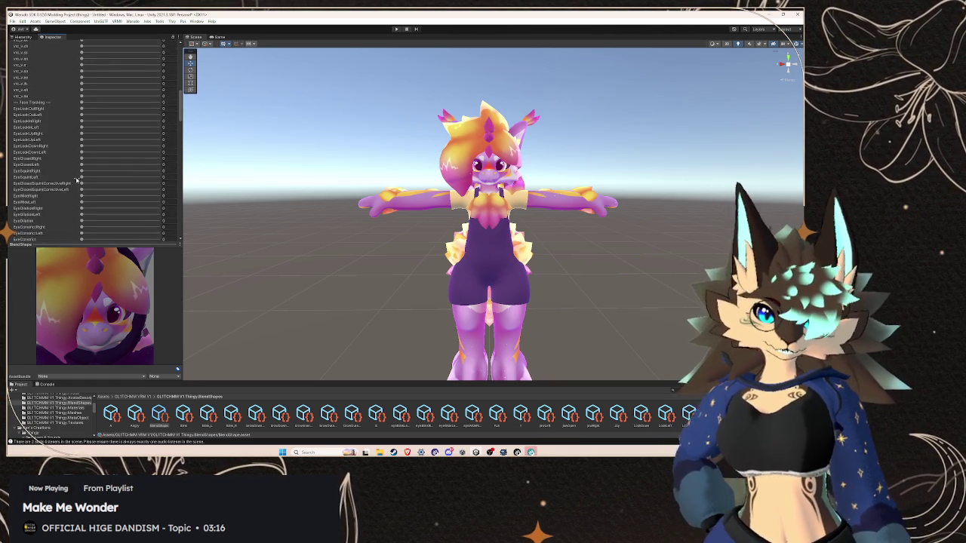
scroll(78, 180, "down", 10)
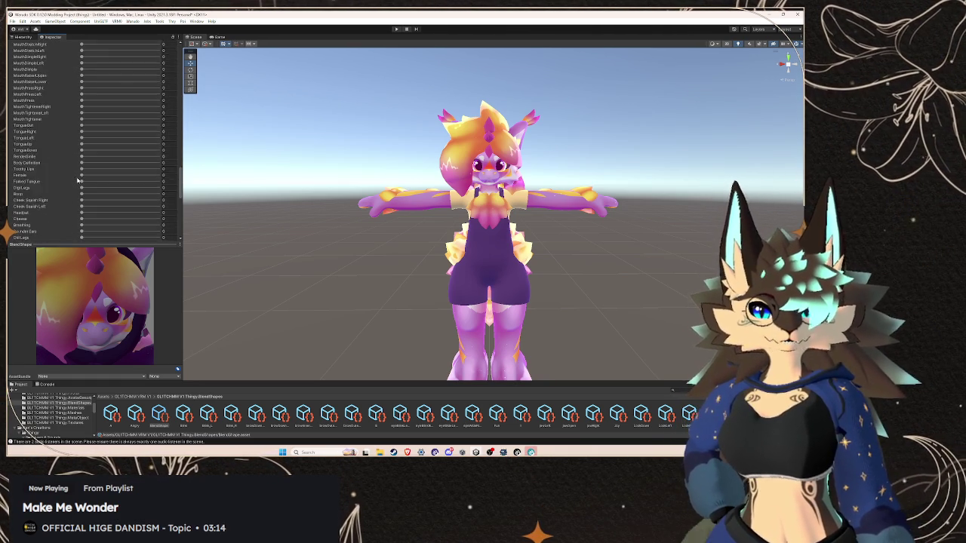
Set JawRight to 100 in the jawRight clip, then select the mouthLeft clip
scroll(79, 179, "up", 10)
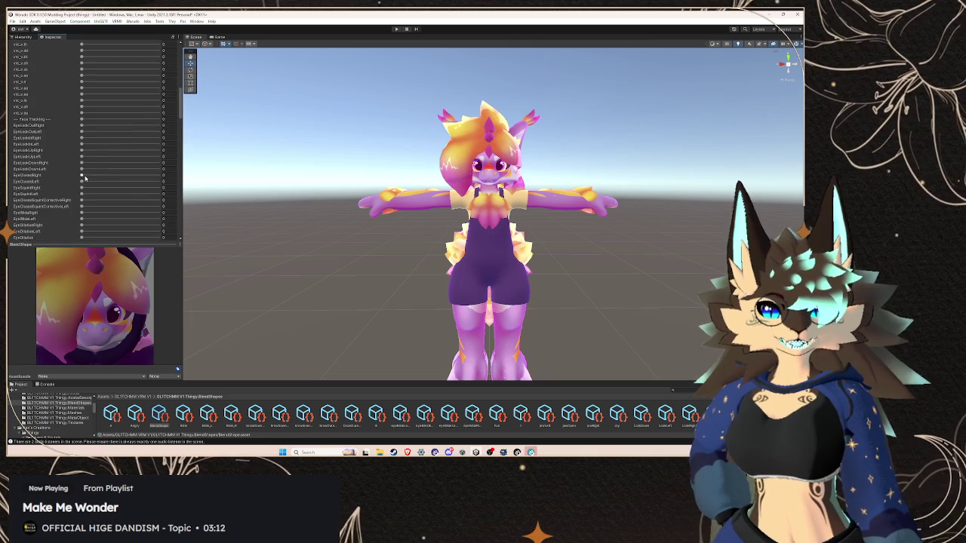
scroll(86, 178, "down", 15)
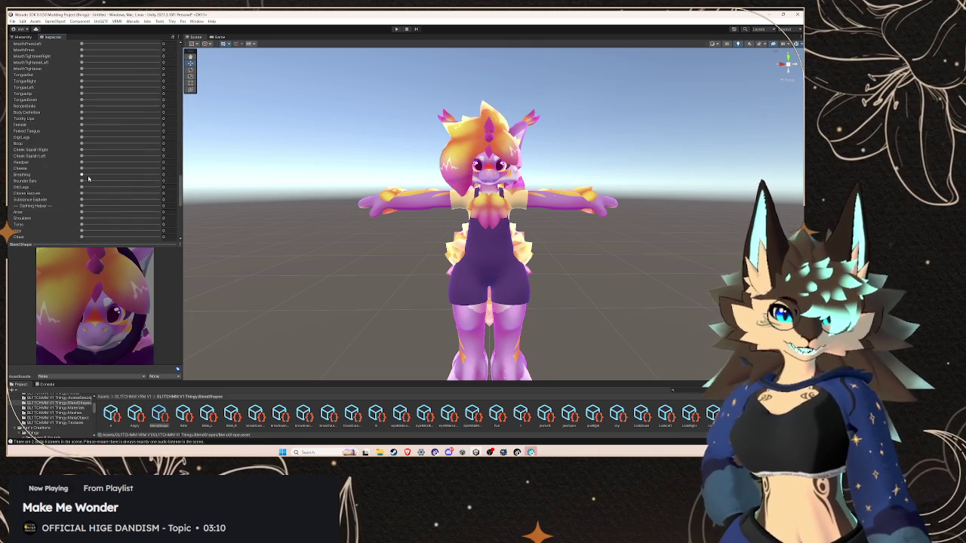
scroll(89, 178, "up", 8)
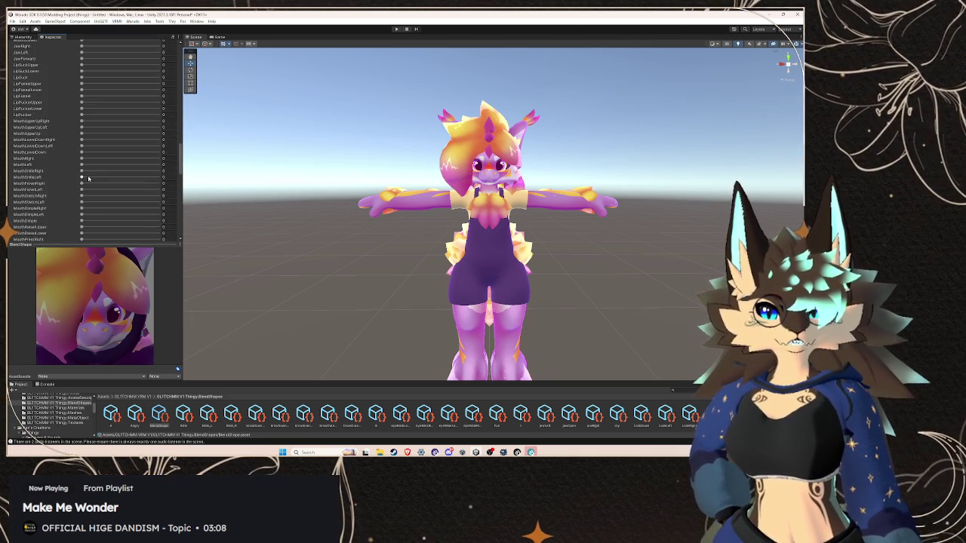
scroll(88, 178, "up", 2)
mouse_move(82, 136)
left_mouse_down()
mouse_move(242, 136)
mouse_move(33, 149)
left_mouse_up()
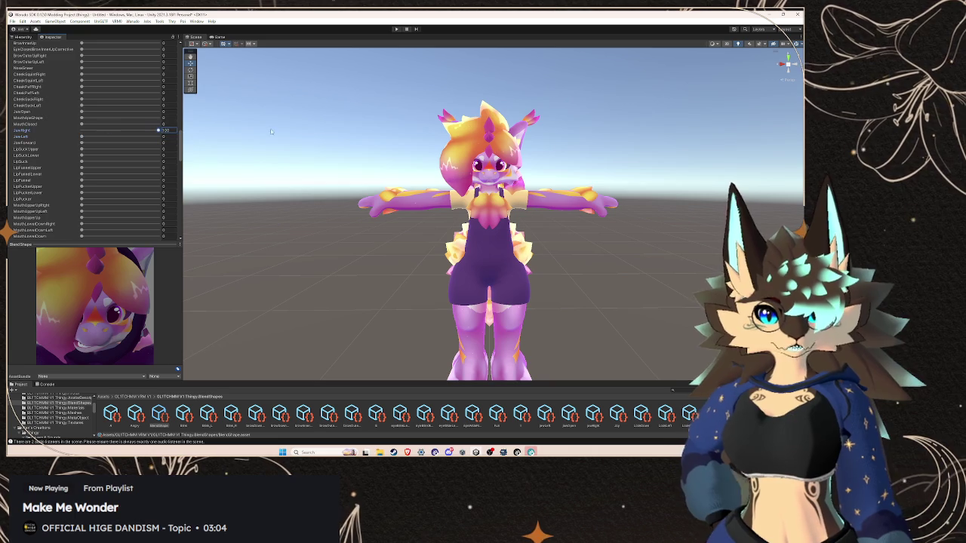
scroll(75, 170, "up", 10)
scroll(78, 180, "up", 1)
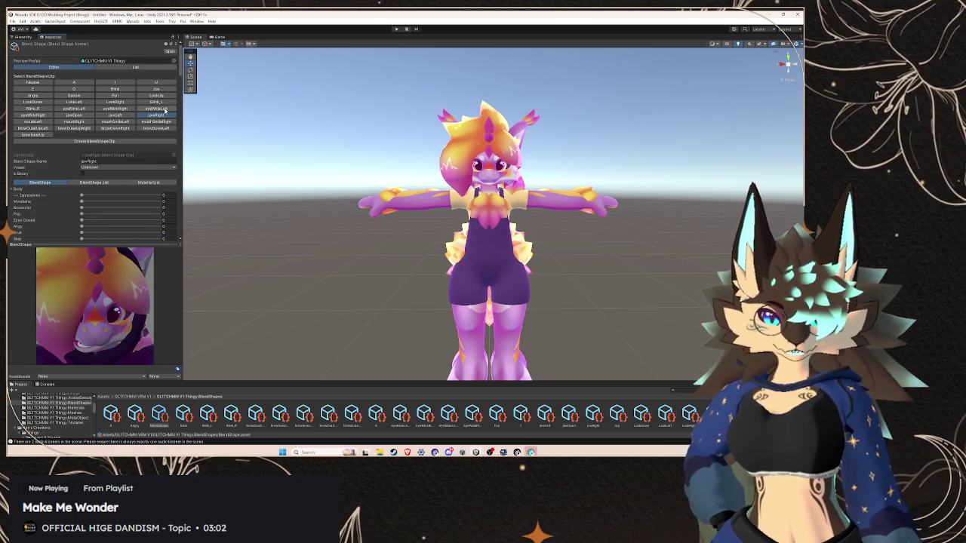
left_click(33, 122)
Expand the mouthLeft clip's Body weights and scroll through to find MouthLeft
left_click(10, 189)
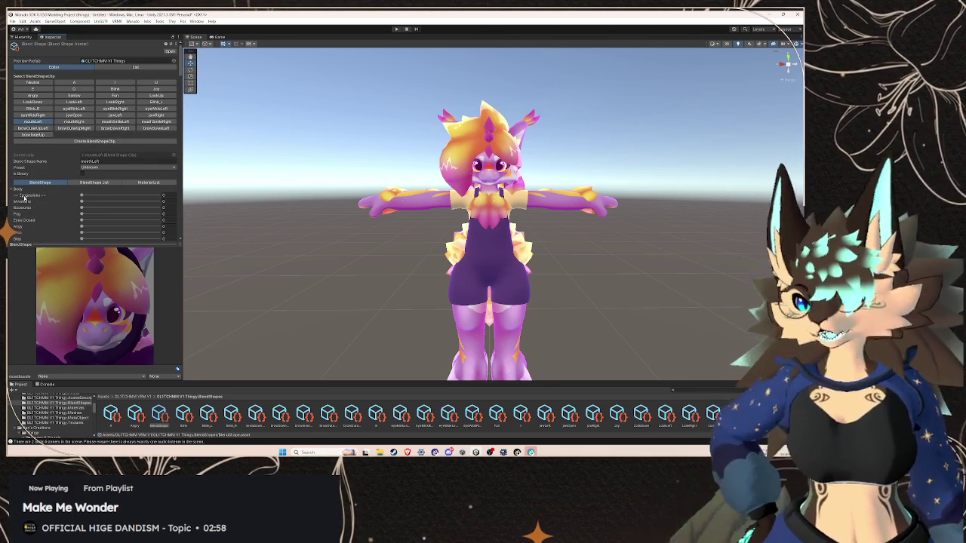
scroll(65, 206, "down", 2)
scroll(65, 206, "down", 3)
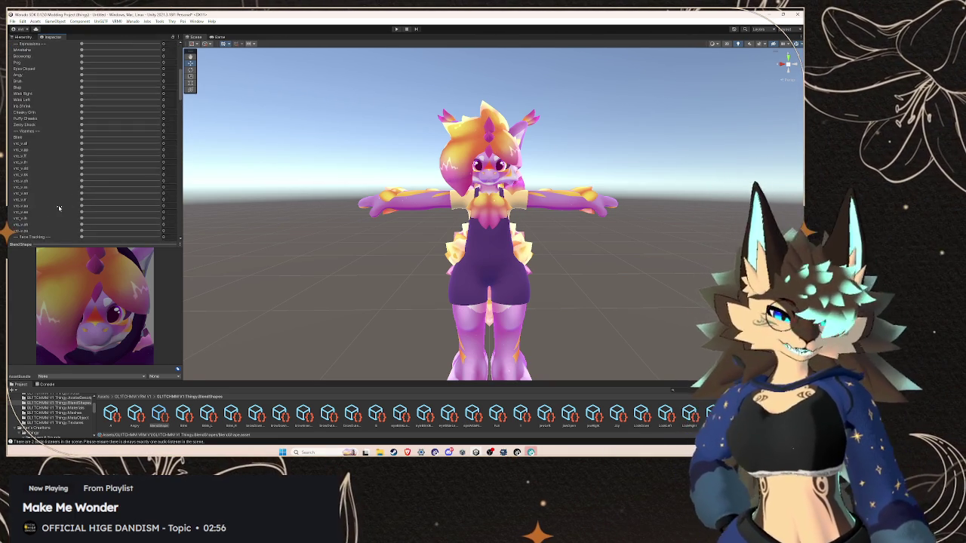
scroll(62, 208, "up", 4)
scroll(63, 207, "down", 3)
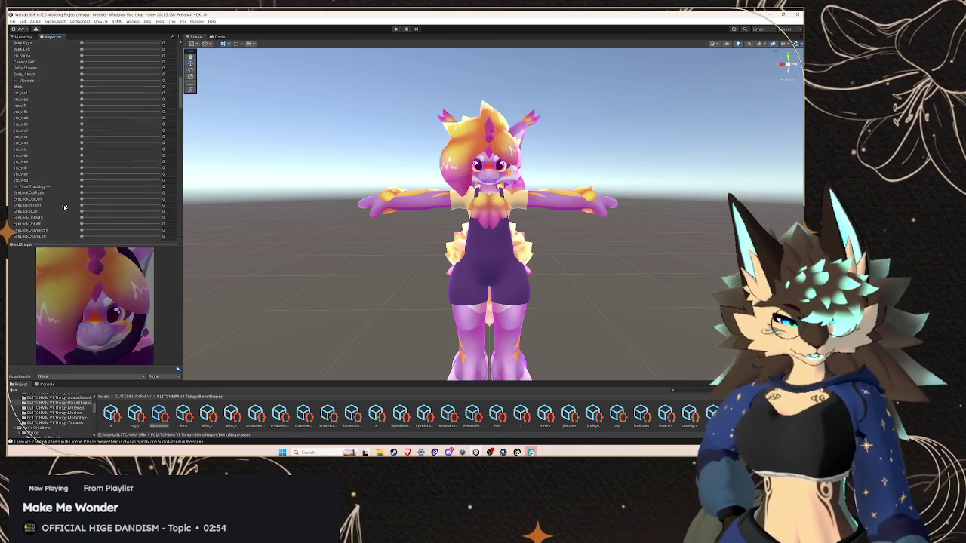
scroll(64, 205, "up", 4)
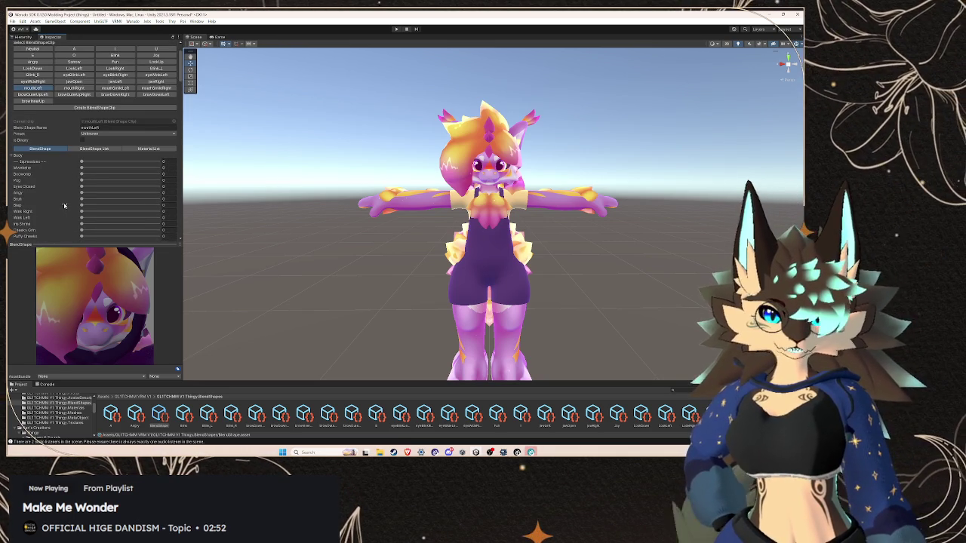
scroll(64, 205, "down", 10)
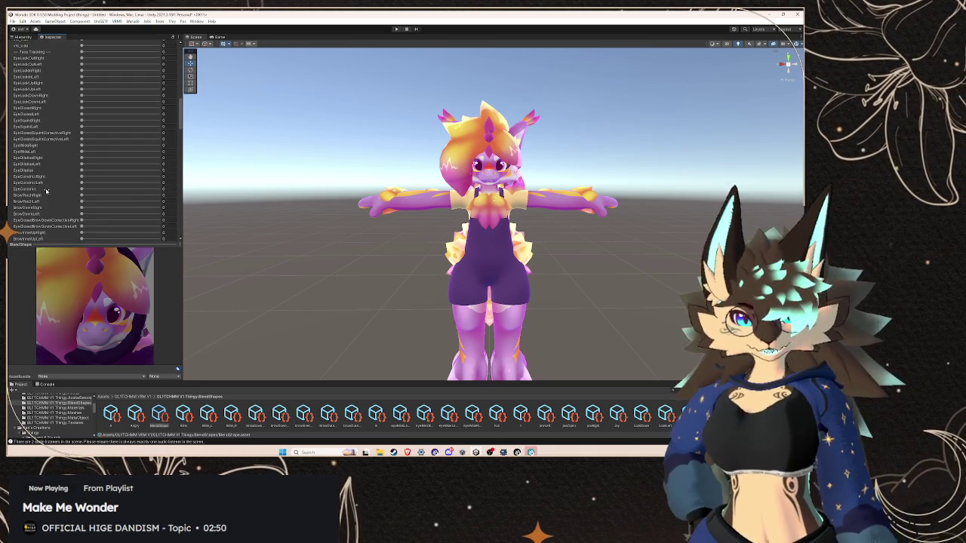
scroll(46, 192, "down", 5)
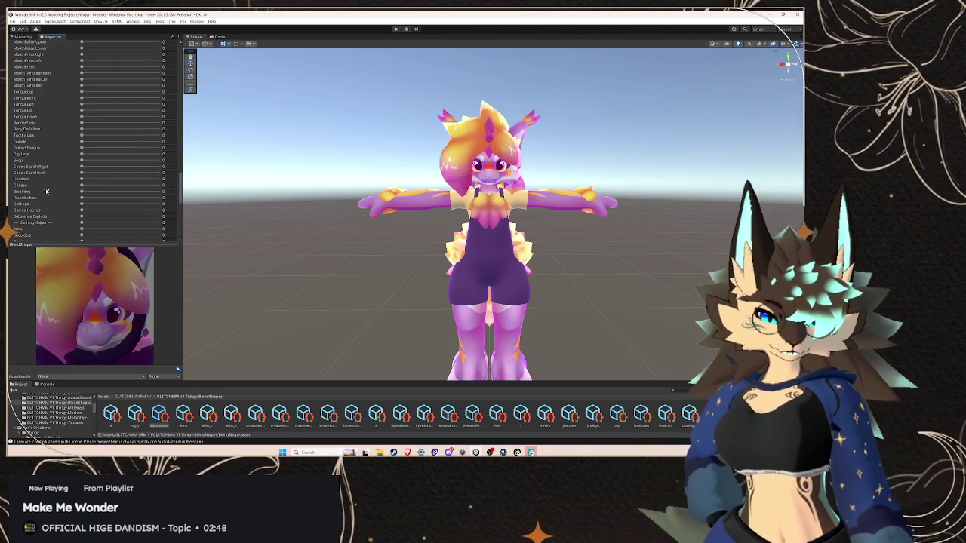
scroll(46, 191, "up", 3)
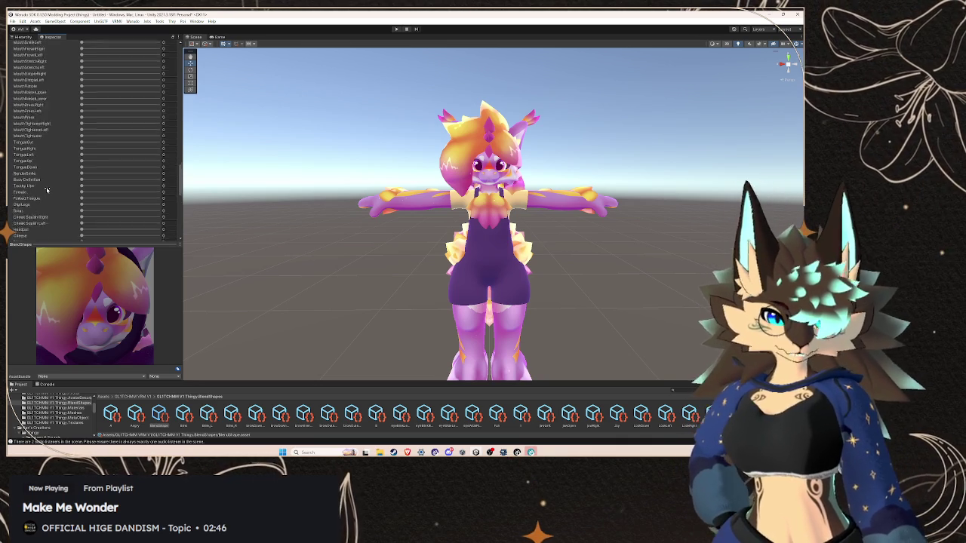
scroll(46, 190, "up", 1)
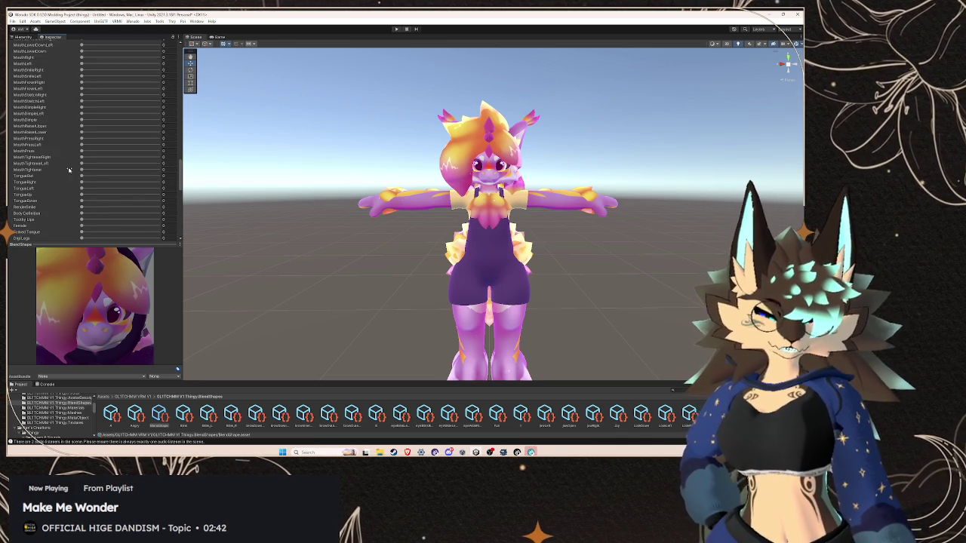
scroll(75, 171, "up", 2)
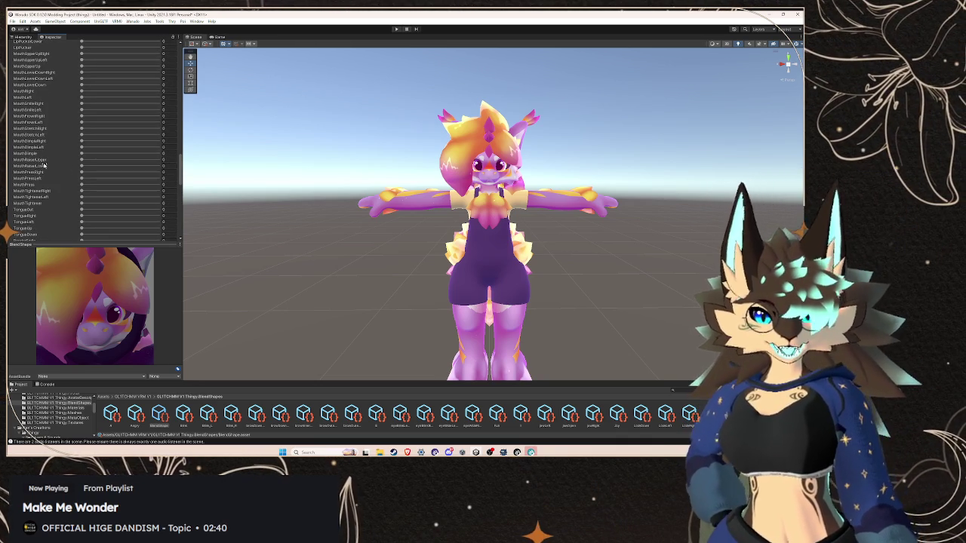
scroll(53, 163, "up", 1)
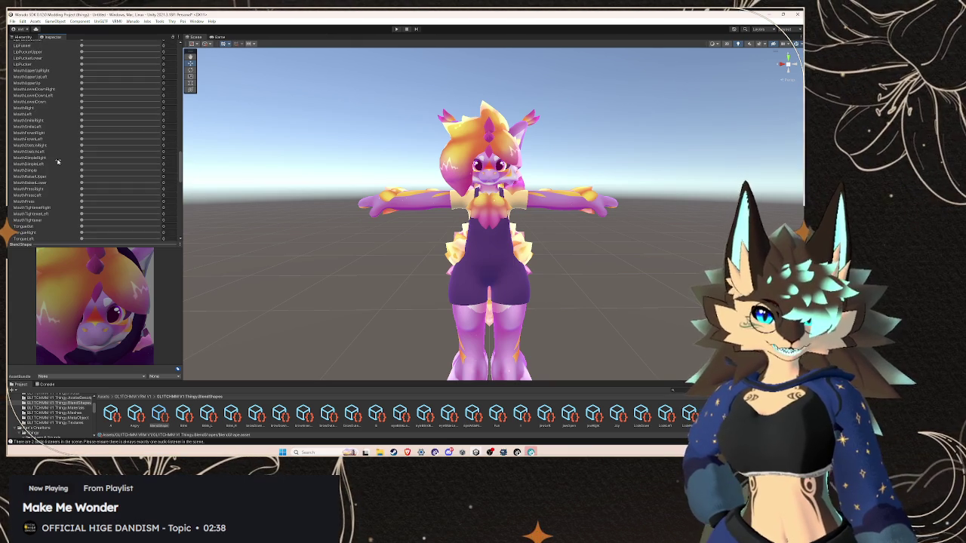
scroll(60, 164, "up", 10)
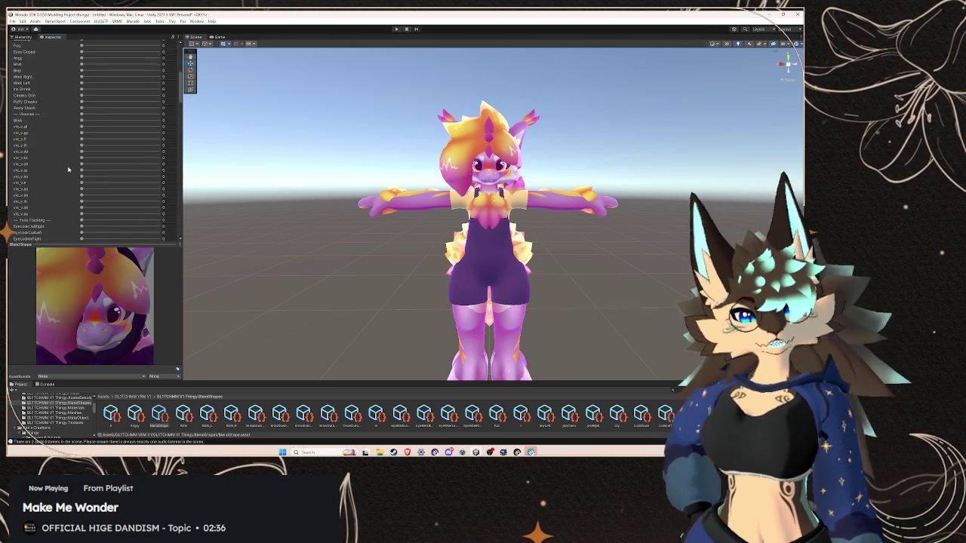
scroll(68, 170, "up", 5)
scroll(64, 210, "down", 8)
scroll(63, 210, "down", 7)
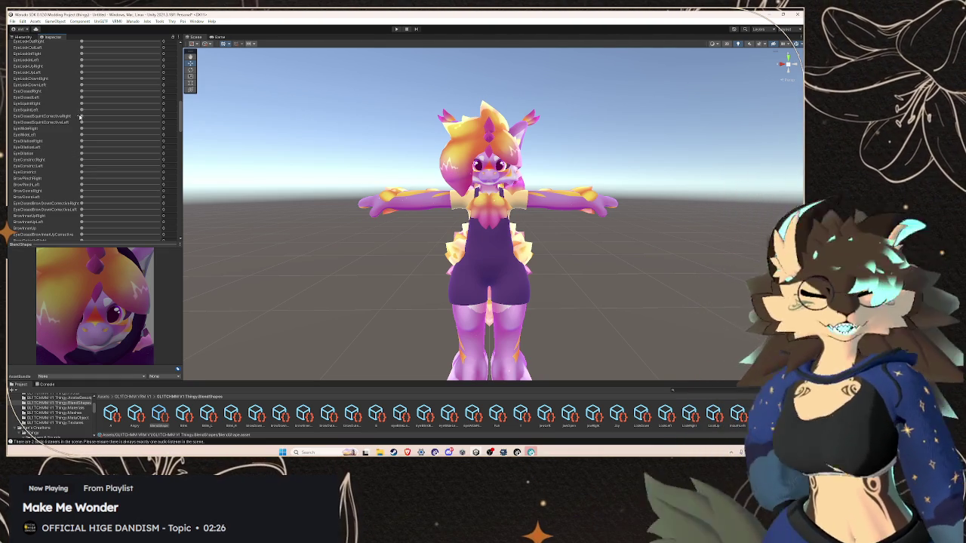
scroll(88, 131, "up", 2)
scroll(105, 151, "up", 5)
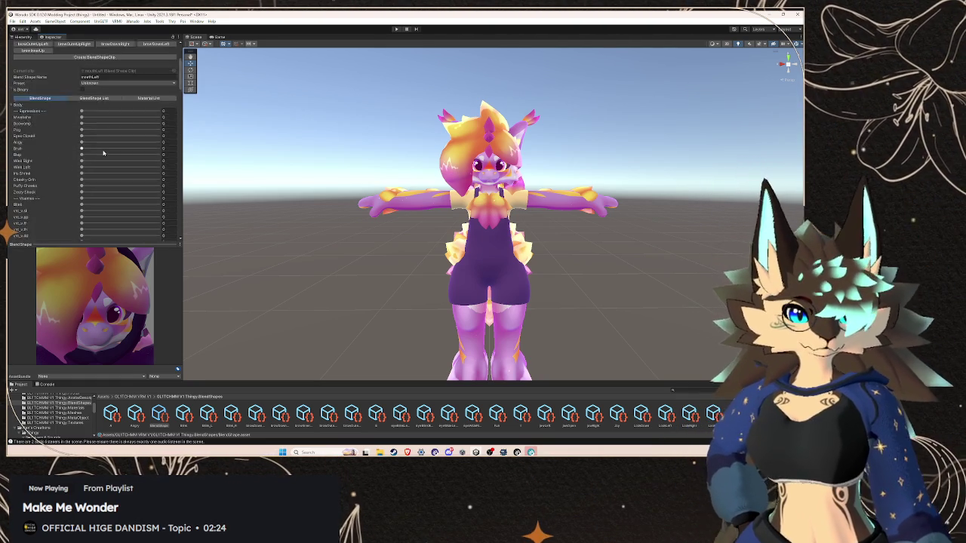
scroll(76, 159, "down", 4)
scroll(68, 160, "down", 5)
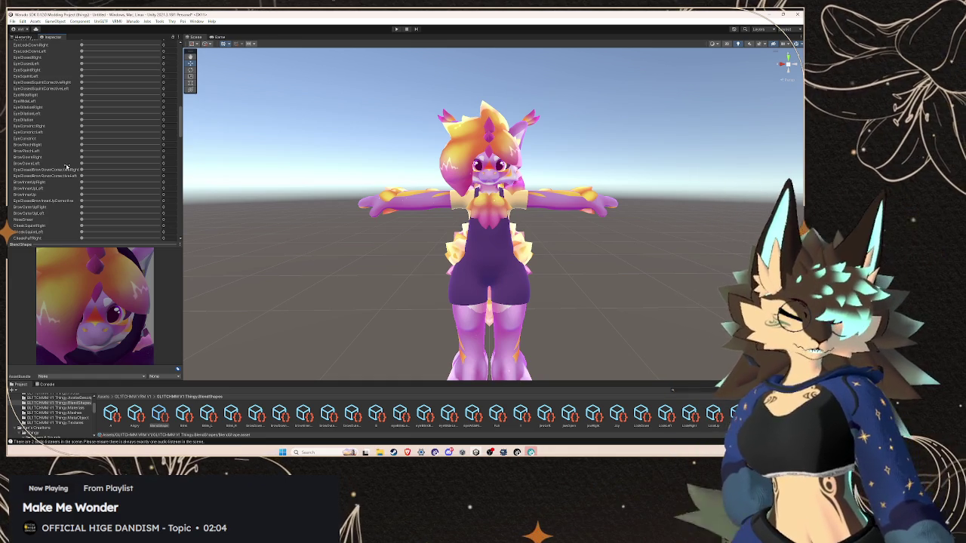
Set MouthLeft to 100 in the mouthLeft clip
scroll(71, 177, "up", 15)
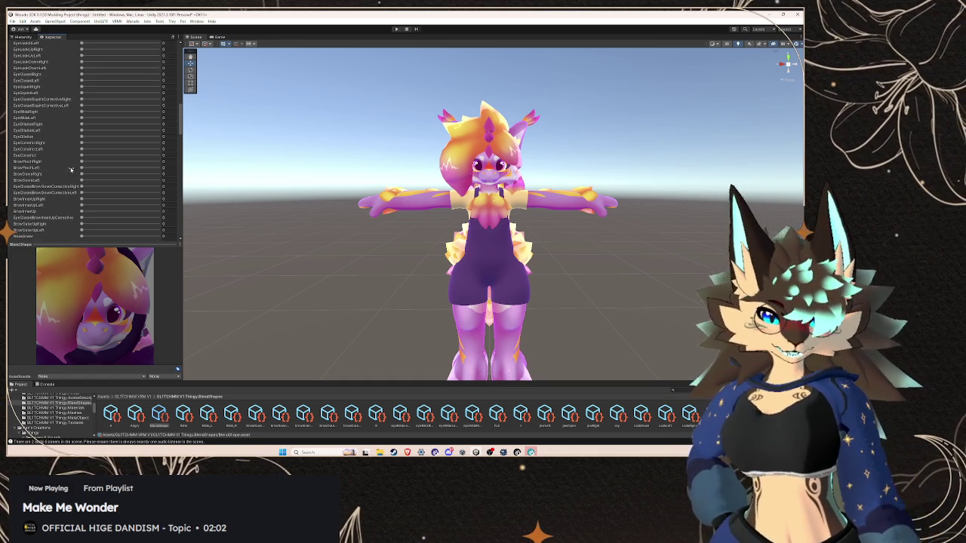
scroll(76, 184, "down", 10)
scroll(75, 184, "down", 3)
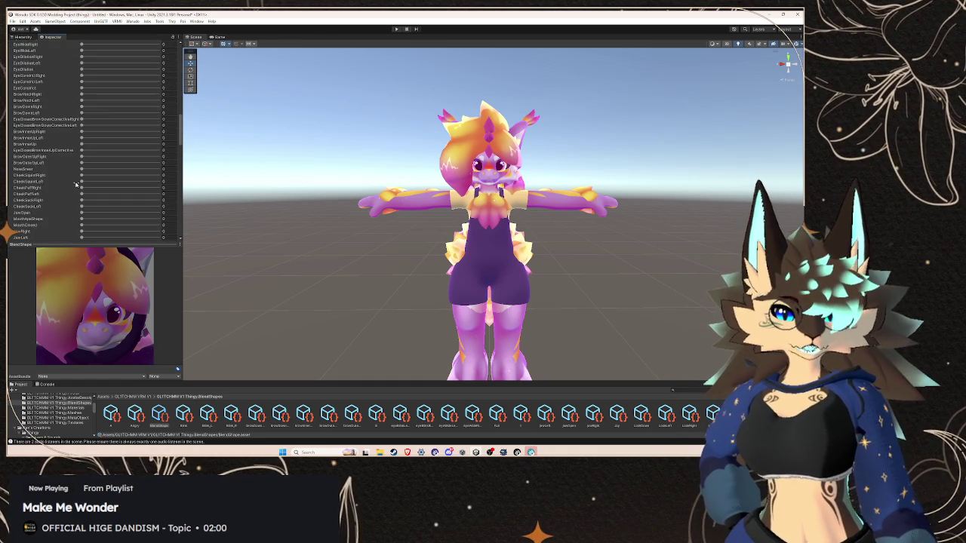
scroll(83, 208, "down", 3)
left_click_drag(81, 215, 260, 221)
scroll(94, 196, "up", 5)
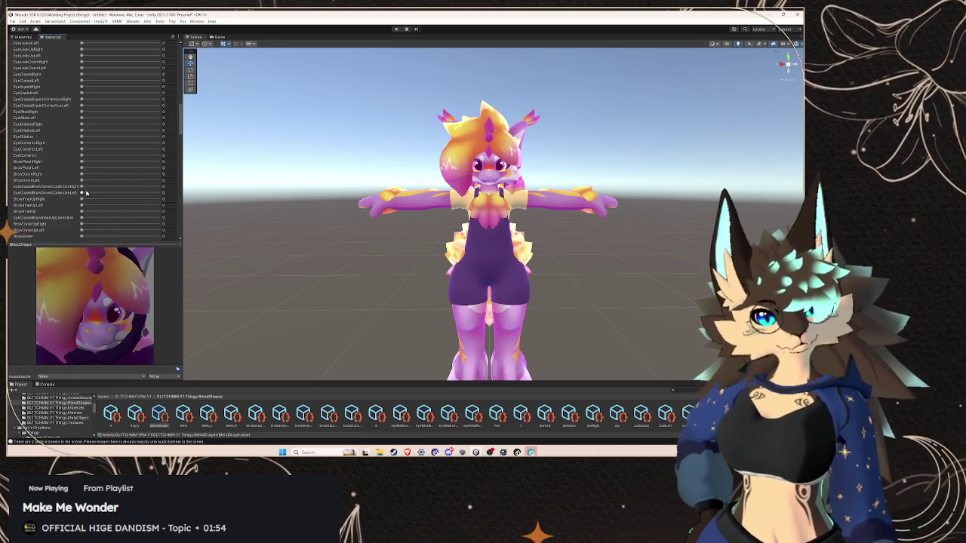
scroll(86, 193, "up", 10)
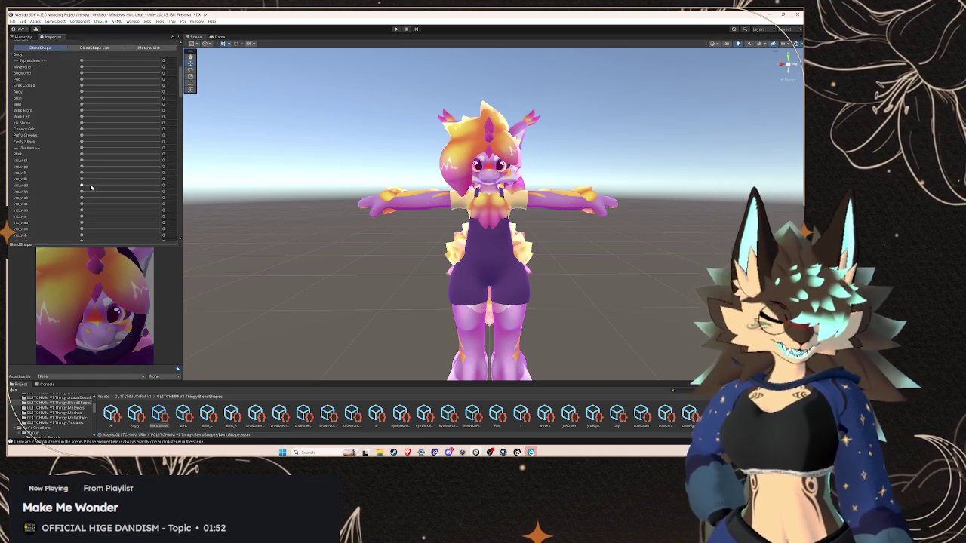
In the mouthRight clip, drag the Body mesh's MouthRight blendshape slider to 100
left_click(76, 55)
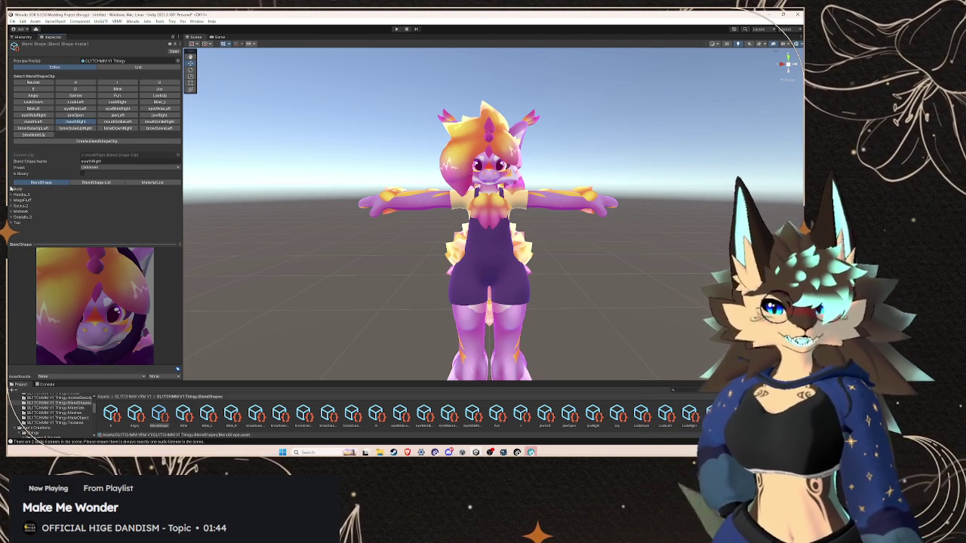
scroll(59, 198, "down", 10)
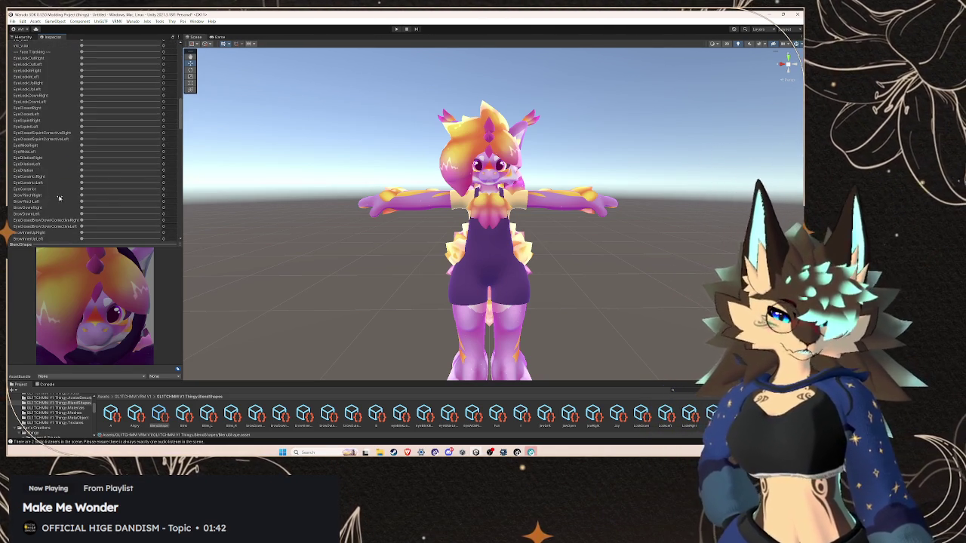
scroll(83, 193, "down", 10)
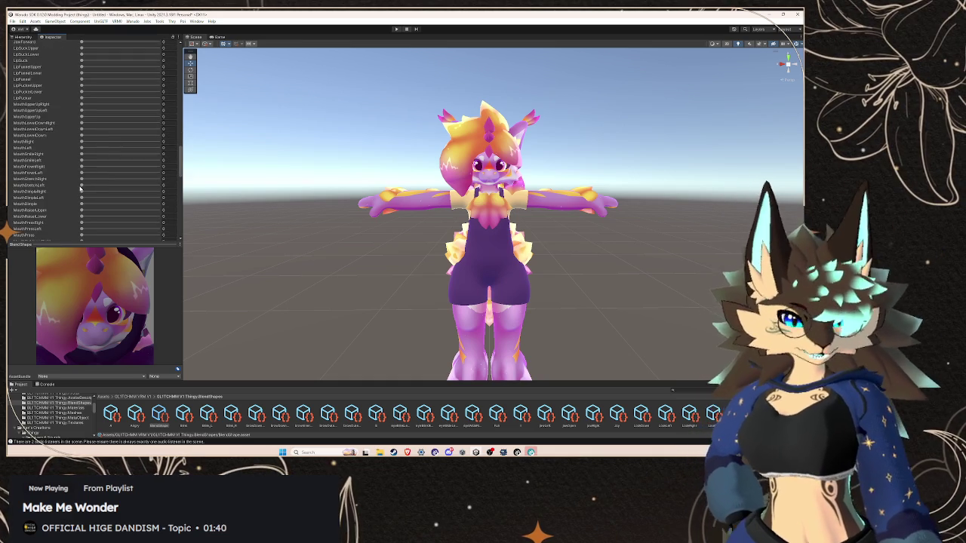
scroll(81, 189, "down", 3)
scroll(81, 185, "down", 5)
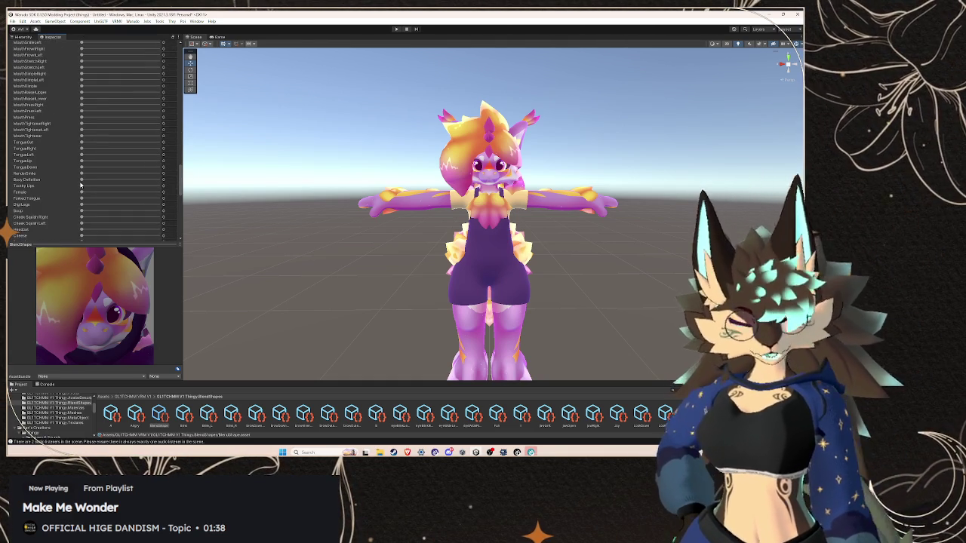
scroll(81, 184, "down", 2)
scroll(81, 184, "up", 3)
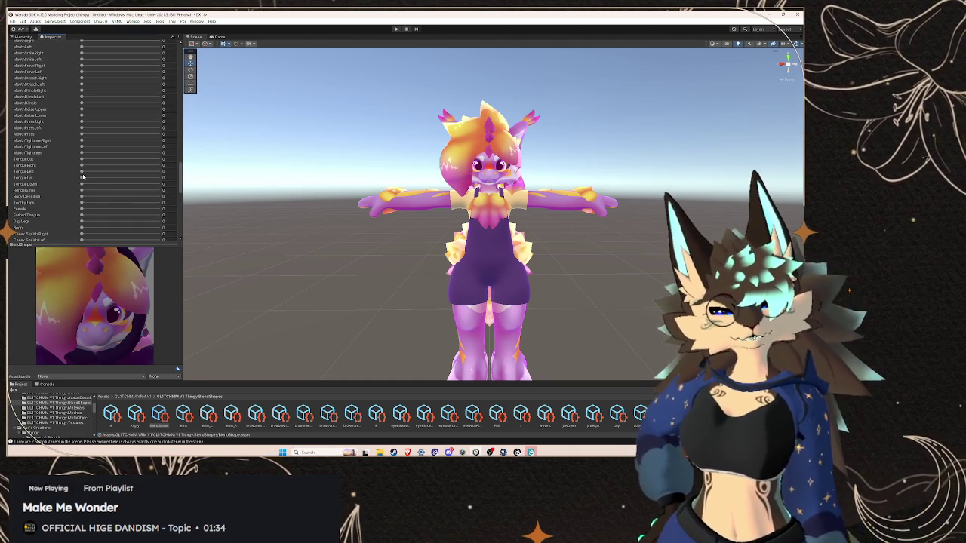
scroll(80, 169, "up", 1)
scroll(80, 169, "up", 2)
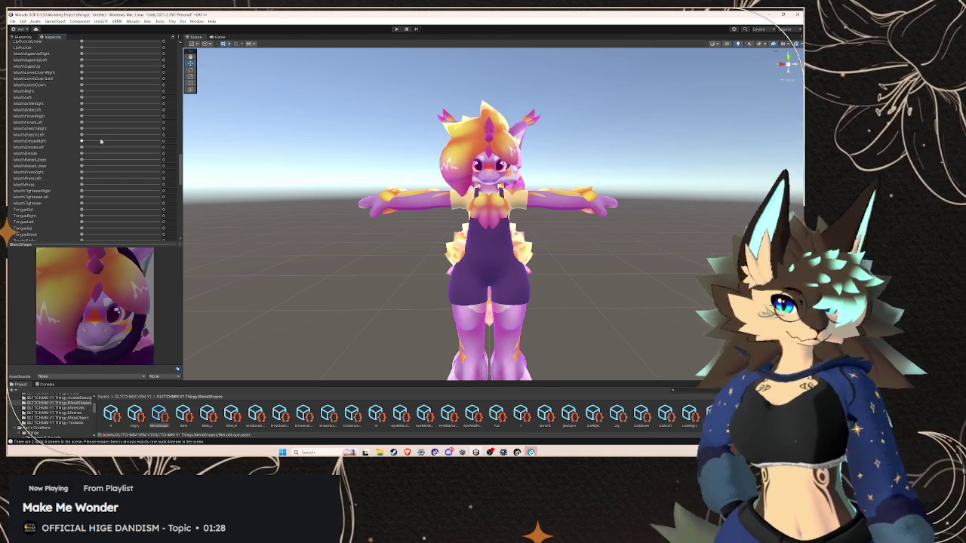
scroll(100, 141, "up", 3)
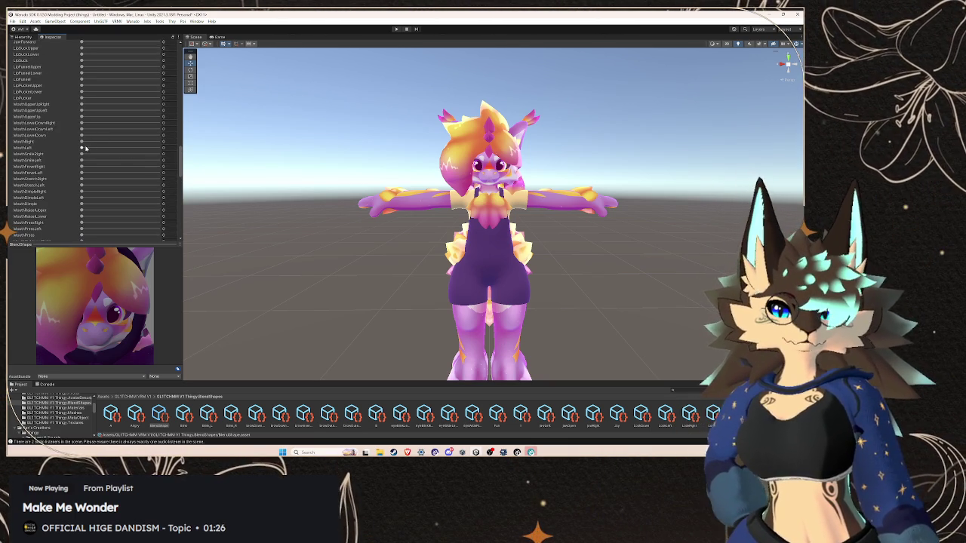
left_click_drag(83, 142, 244, 153)
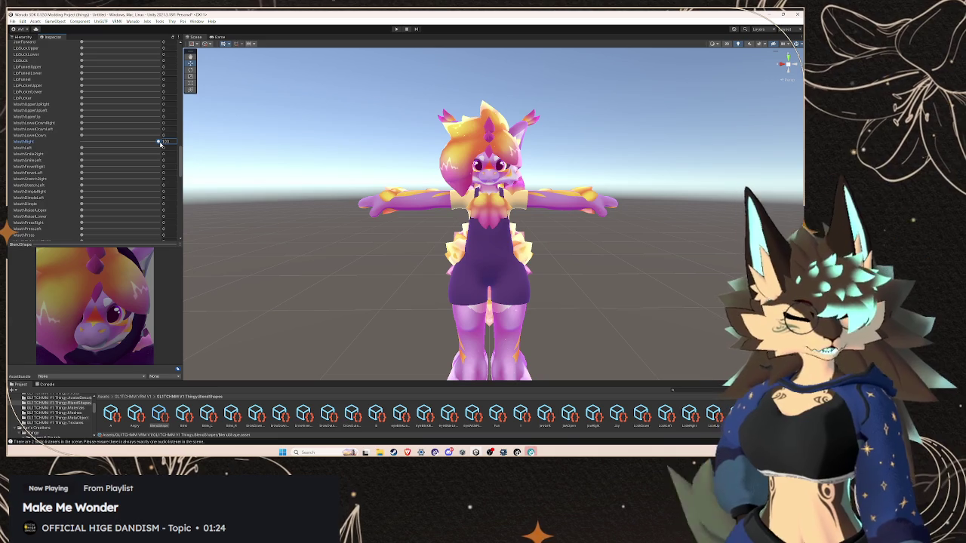
scroll(160, 144, "up", 10)
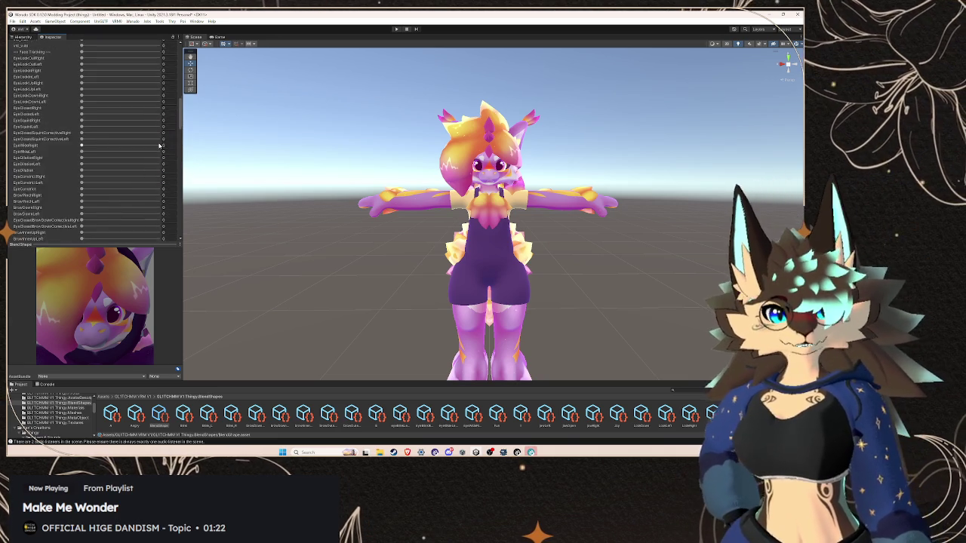
scroll(160, 144, "up", 10)
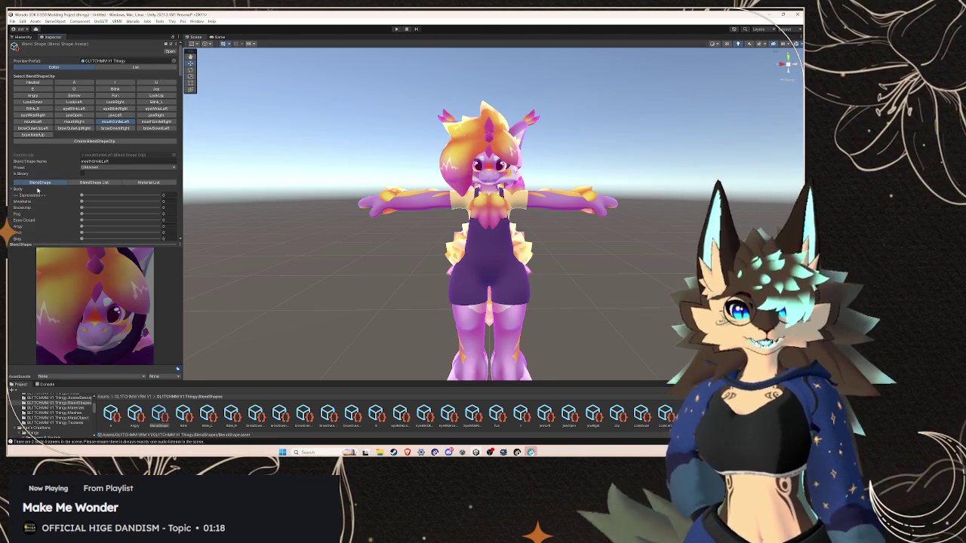
In the mouthSmileLeft clip, raise CheekSuckRight to about 67, then switch to Warudo
left_click(11, 190)
scroll(50, 182, "down", 5)
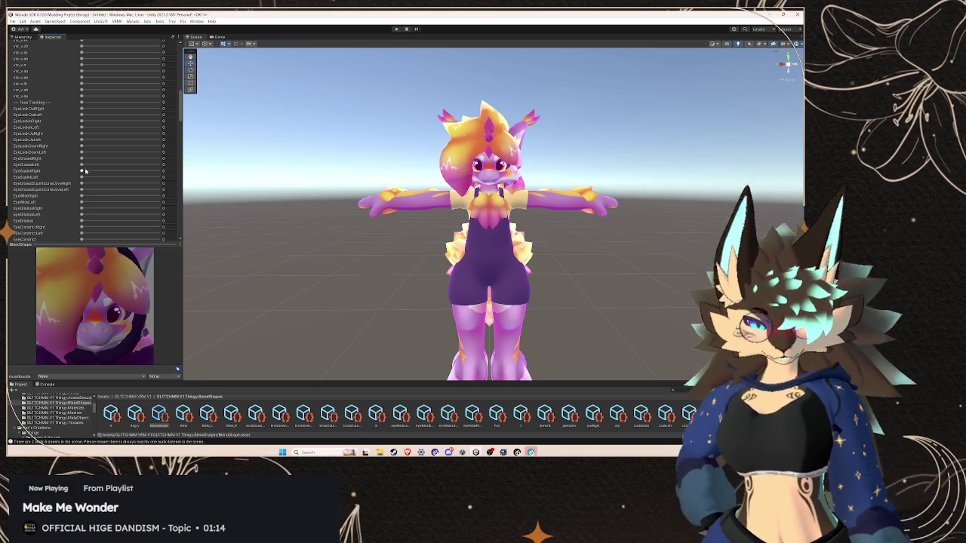
scroll(83, 165, "down", 5)
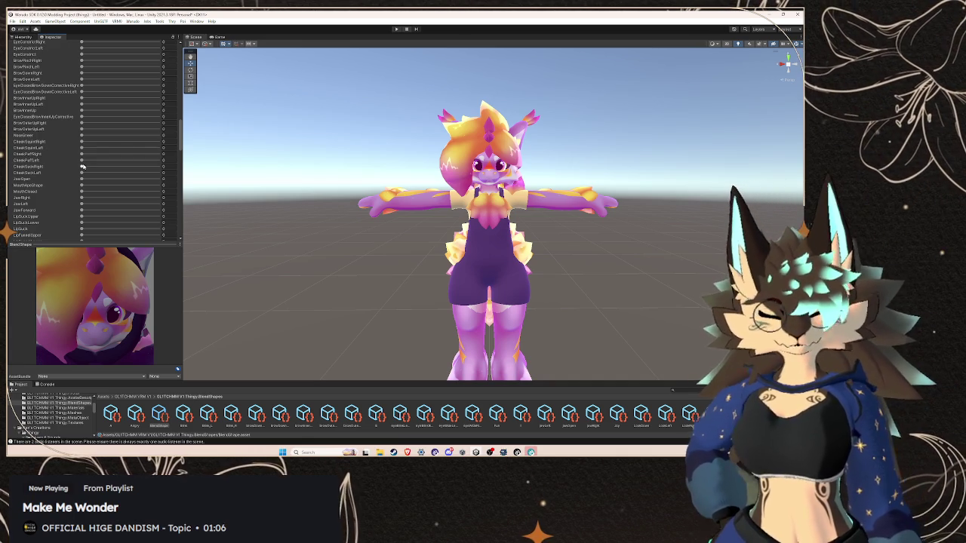
left_click_drag(82, 166, 133, 166)
key("alt+Tab")
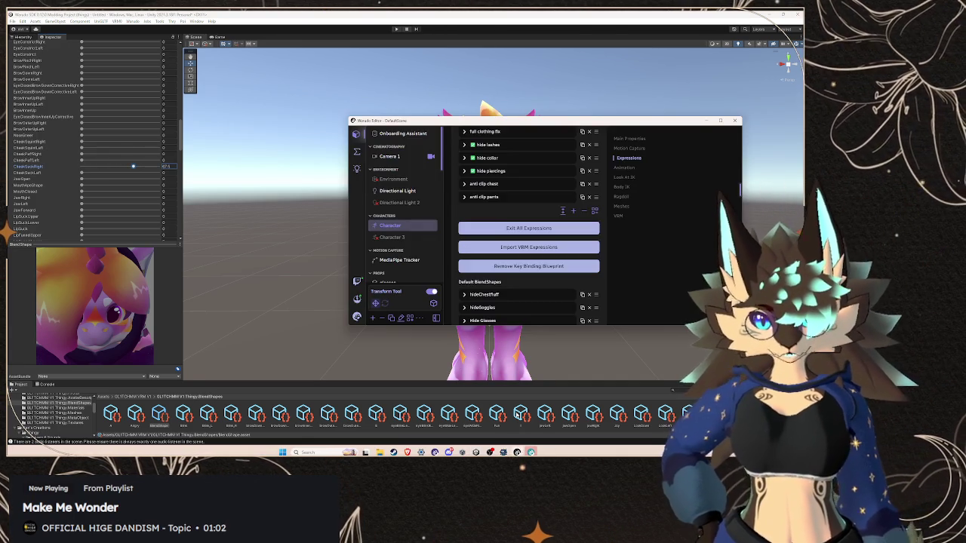
Switch from the Warudo editor back to Unity with Alt+Tab
key("alt+Tab")
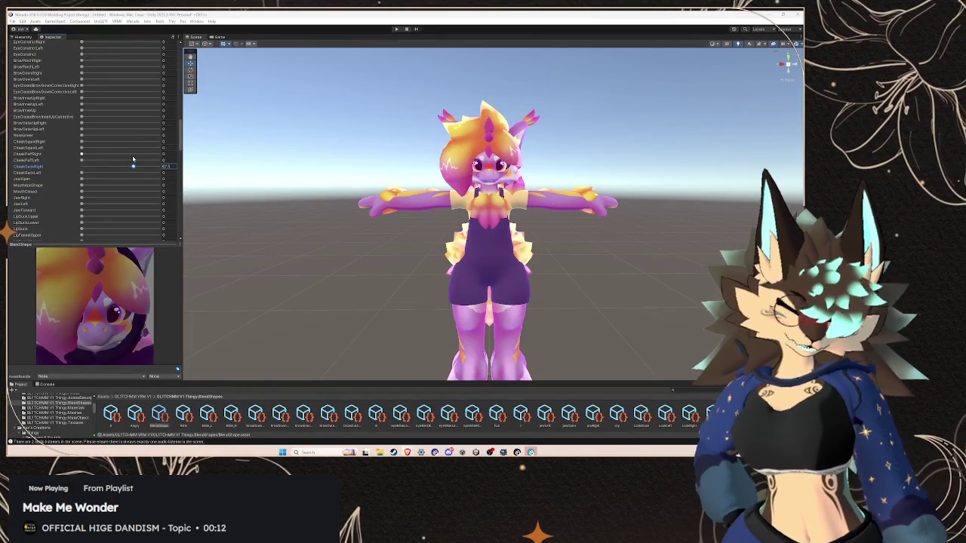
Reset the stray CheekSuckRight blendshape back to 0
left_click_drag(133, 159, 45, 165)
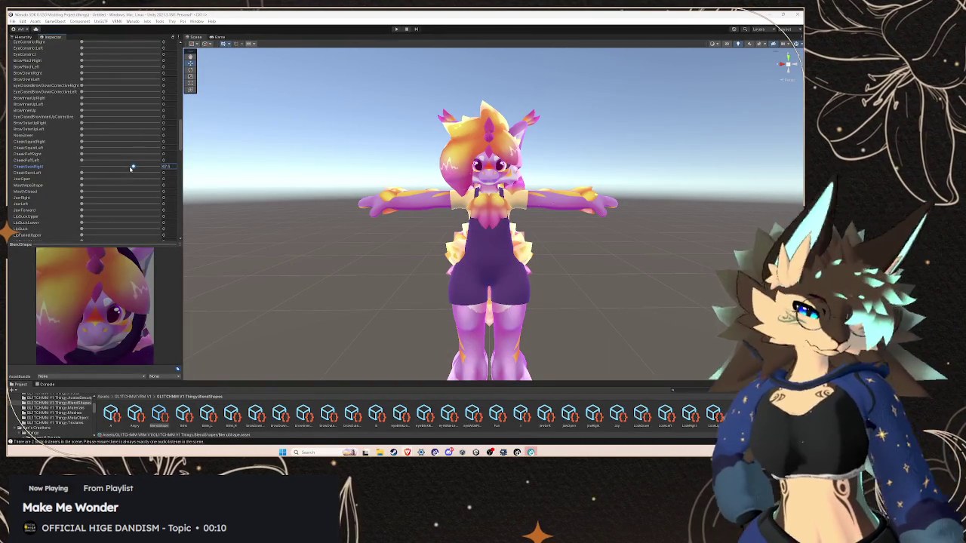
scroll(67, 205, "up", 5)
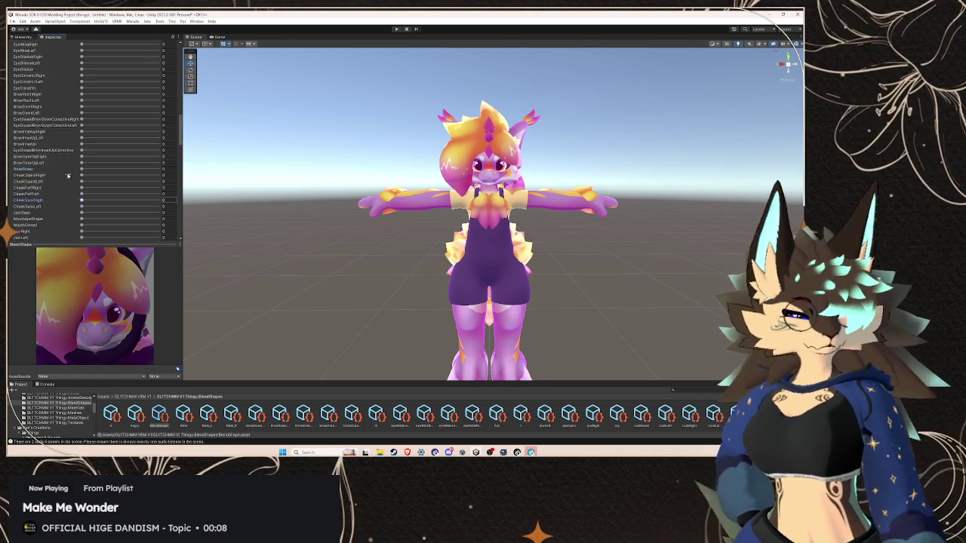
scroll(67, 203, "up", 5)
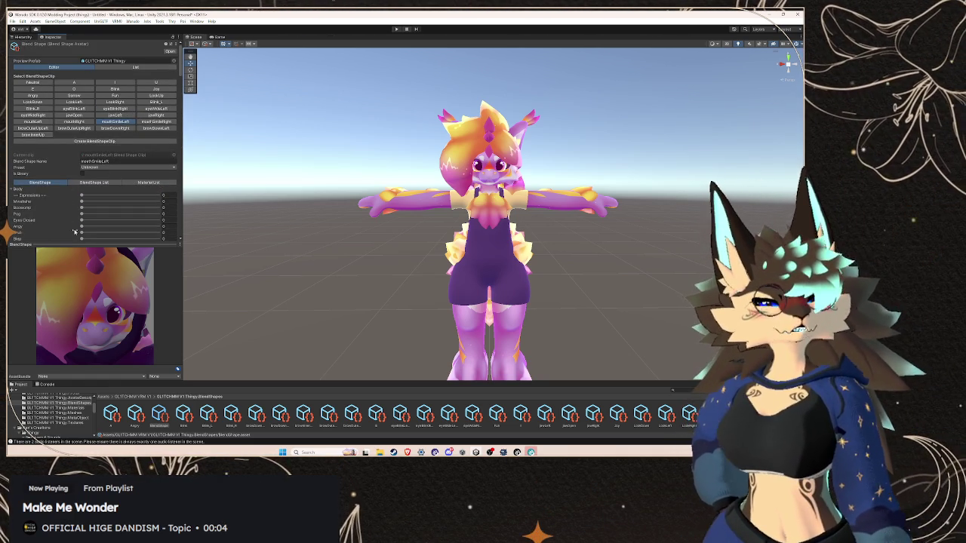
scroll(79, 217, "down", 15)
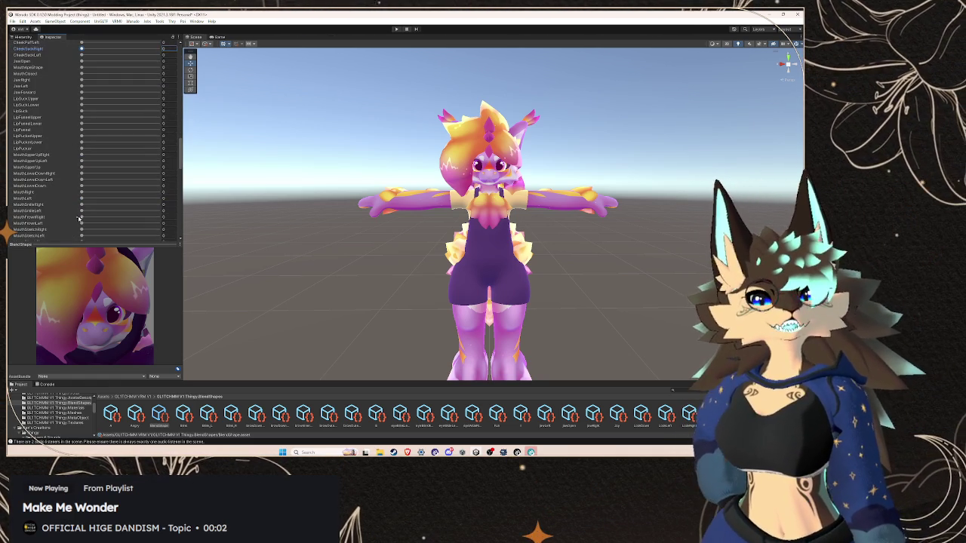
scroll(83, 158, "up", 2)
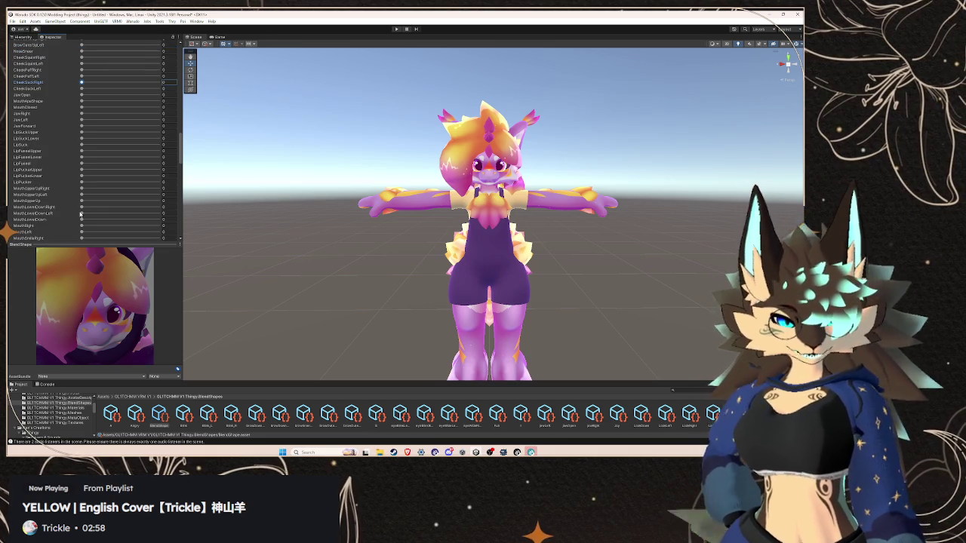
scroll(84, 156, "down", 4)
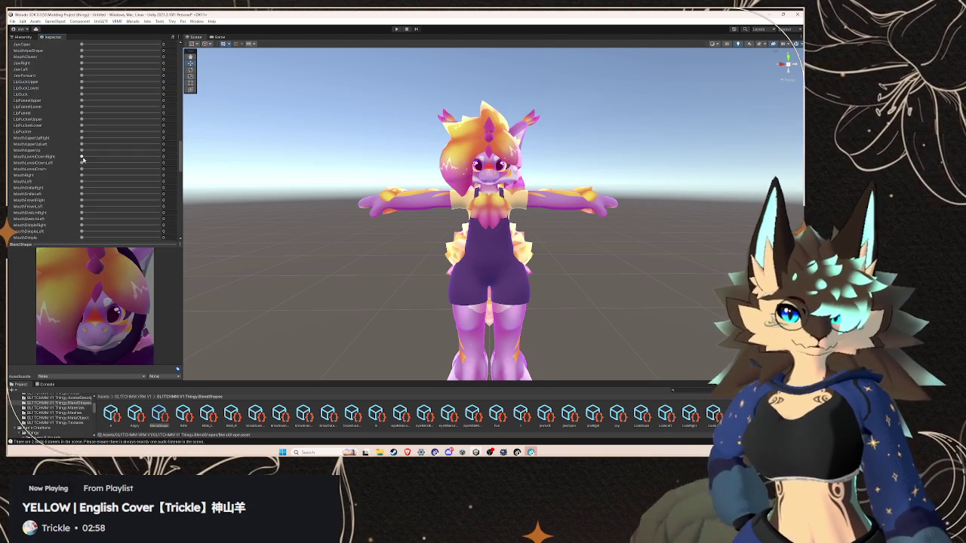
Set the mouth smile blendshape to 100 by dragging and typing the value
left_click_drag(81, 177, 173, 180)
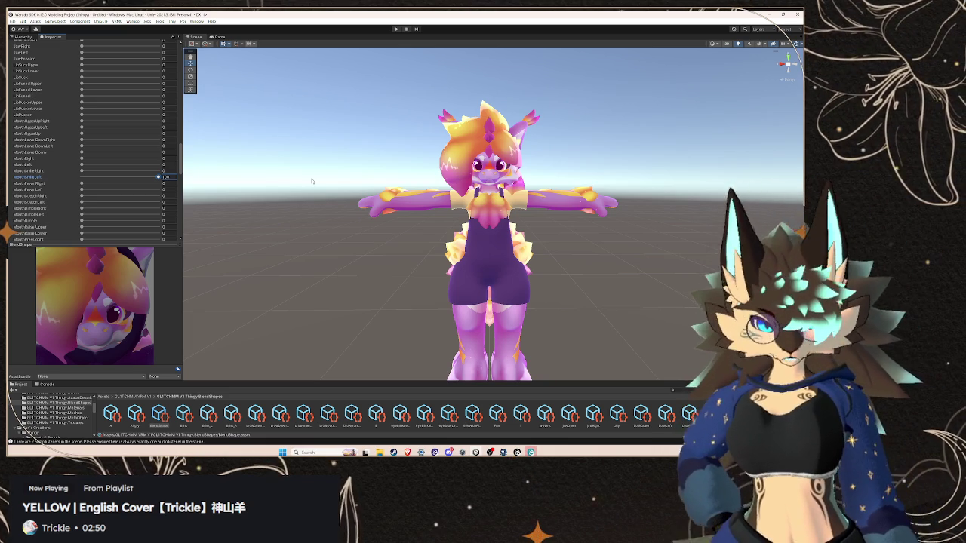
left_click_drag(81, 171, 100, 175)
type("100")
key("Return")
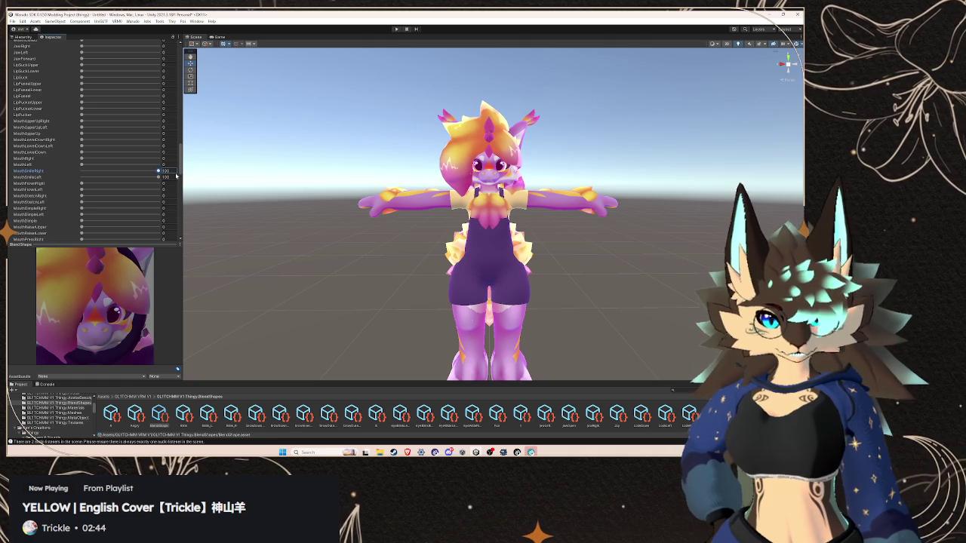
Adjust the smile blendshape slider again, entering a value of 50
left_click_drag(108, 174, 137, 178)
scroll(143, 178, "up", 1)
type("50")
key("Return")
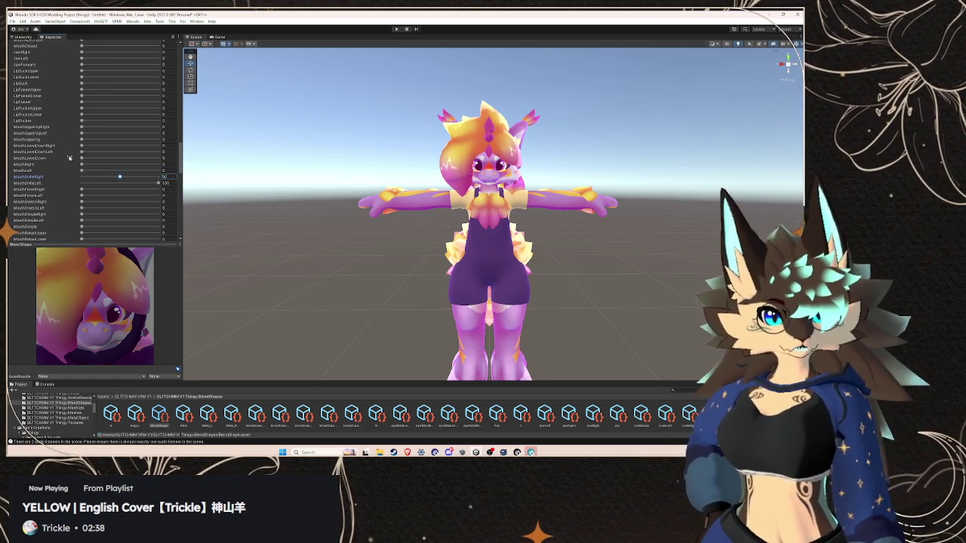
scroll(82, 156, "up", 10)
scroll(82, 156, "up", 10)
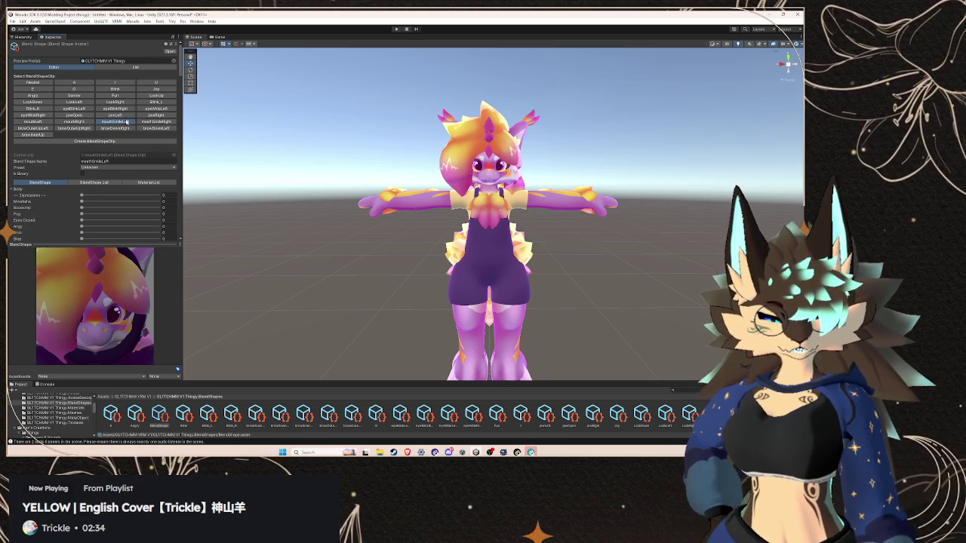
scroll(65, 170, "down", 15)
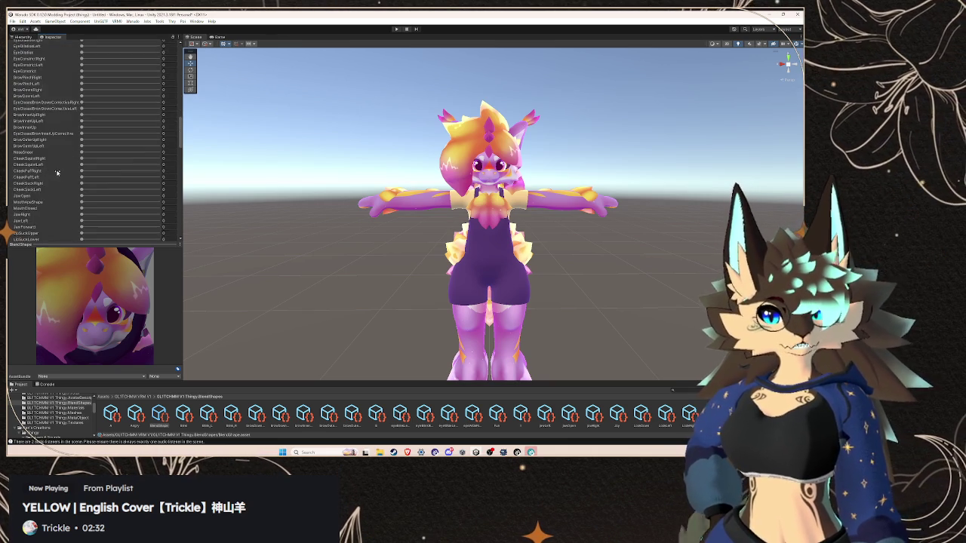
scroll(66, 170, "down", 3)
scroll(113, 183, "up", 15)
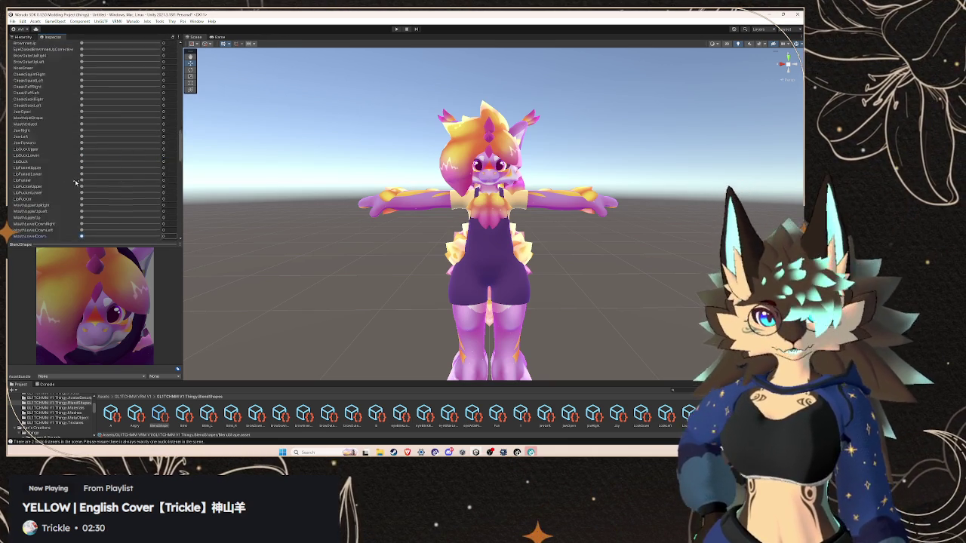
In the mouthSmileRight clip, drag the Body mesh's MouthSmileRight slider to 100
left_click(156, 121)
left_click(13, 188)
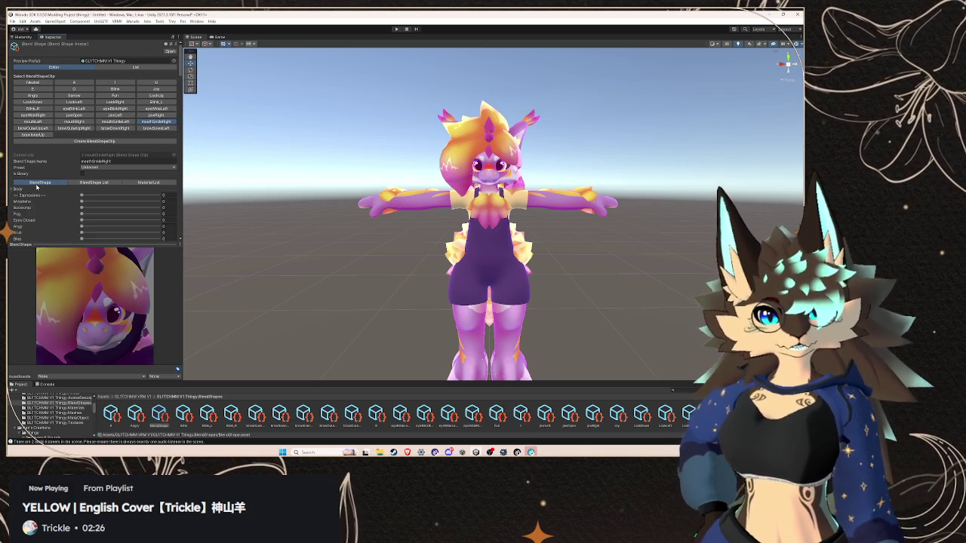
scroll(52, 186, "down", 10)
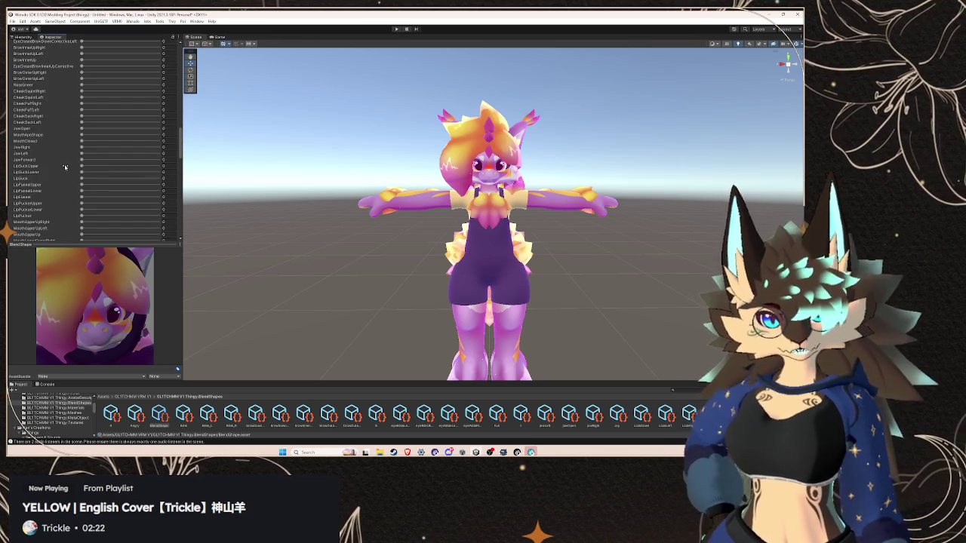
scroll(65, 167, "down", 1)
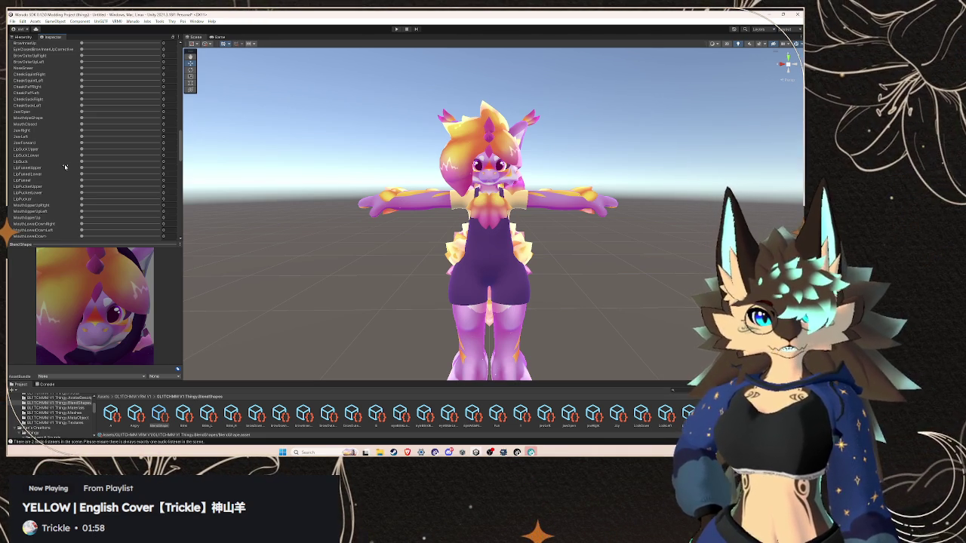
scroll(68, 167, "down", 3)
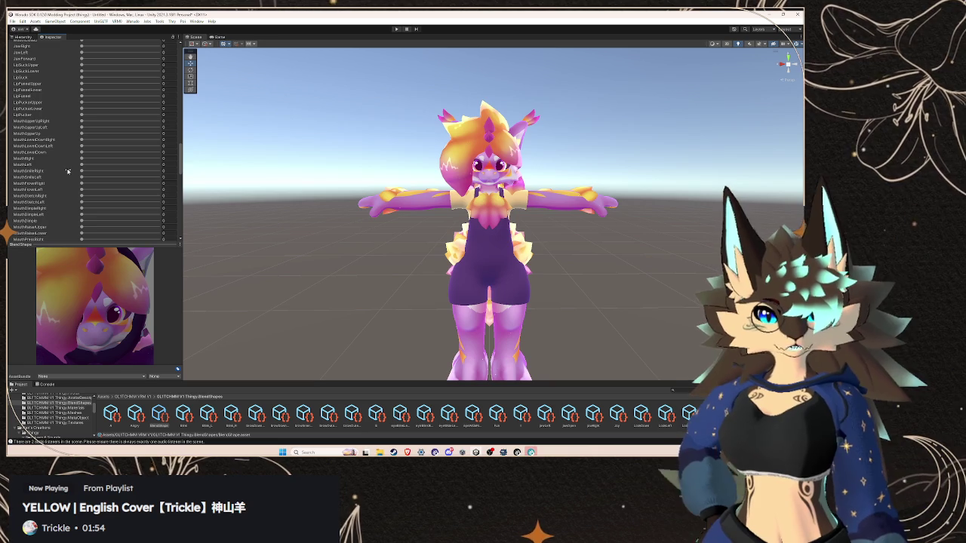
scroll(68, 171, "up", 10)
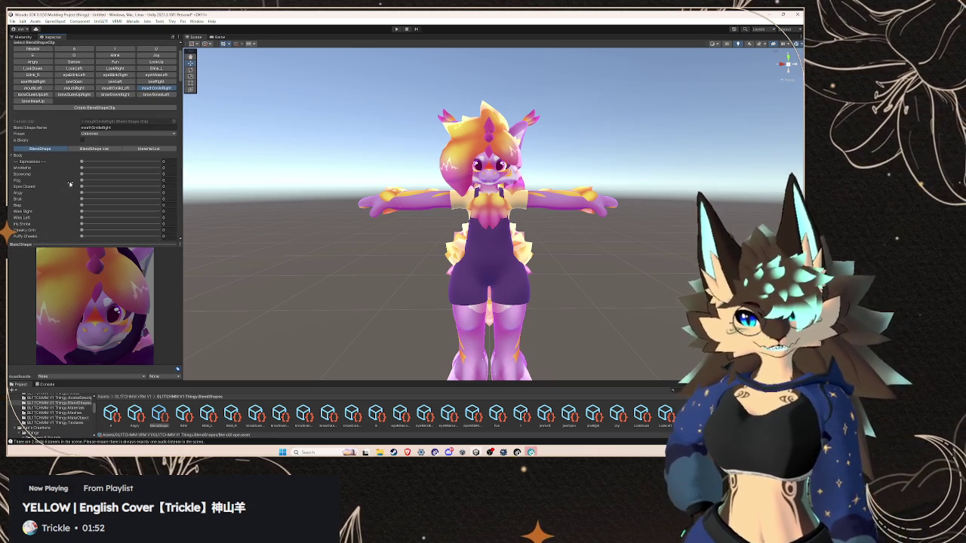
scroll(70, 184, "down", 8)
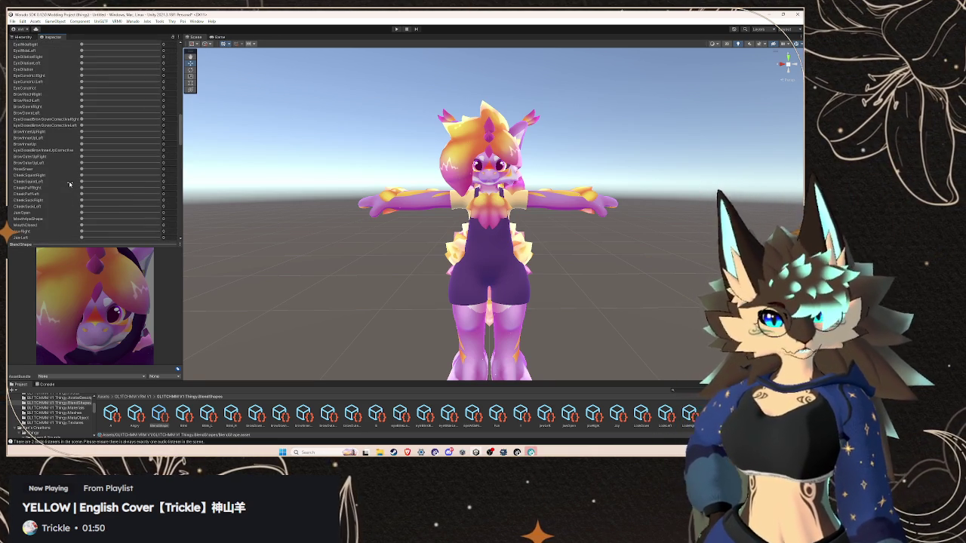
scroll(70, 184, "down", 2)
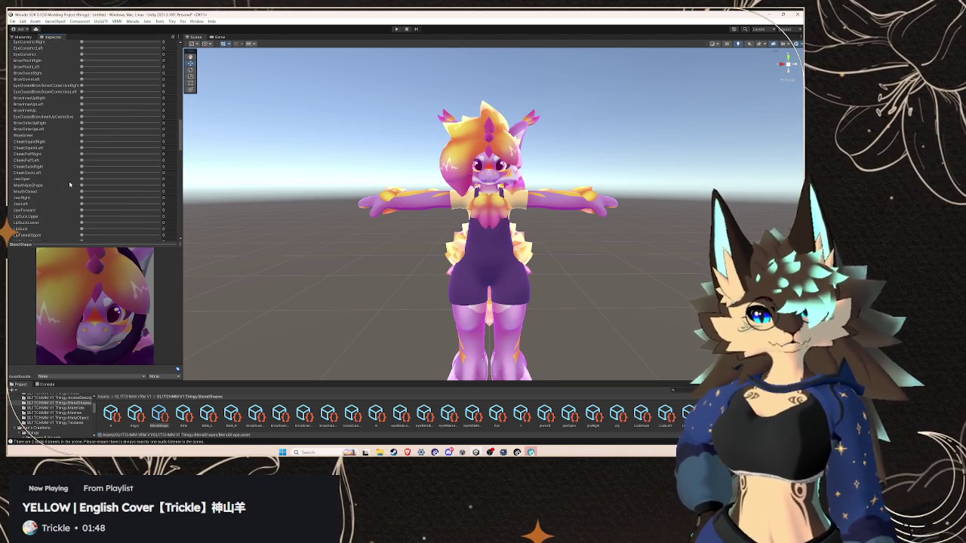
scroll(70, 184, "down", 3)
scroll(70, 184, "down", 5)
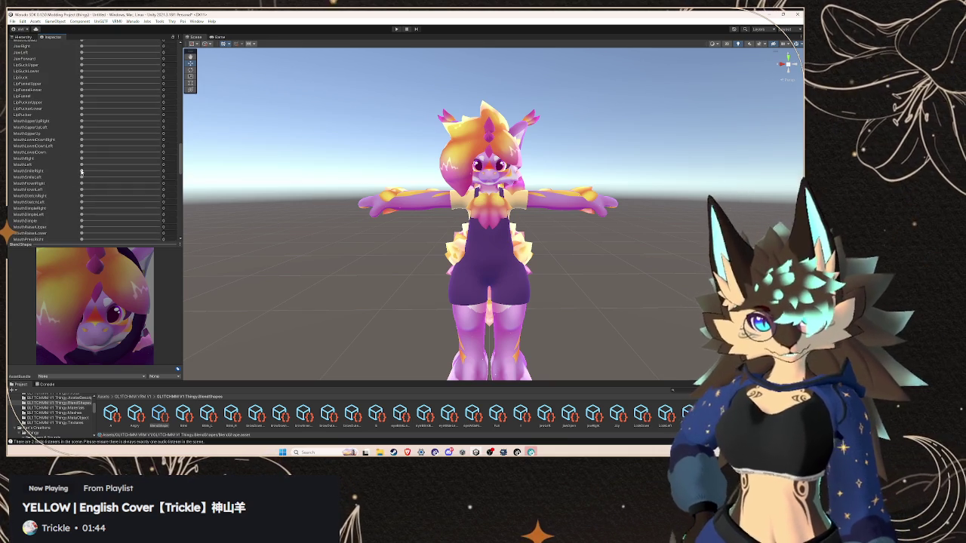
left_click_drag(81, 171, 167, 165)
Select the MouthSmileLeft value field, then open the browOuterUpLeft clip
left_click(170, 177)
type("50")
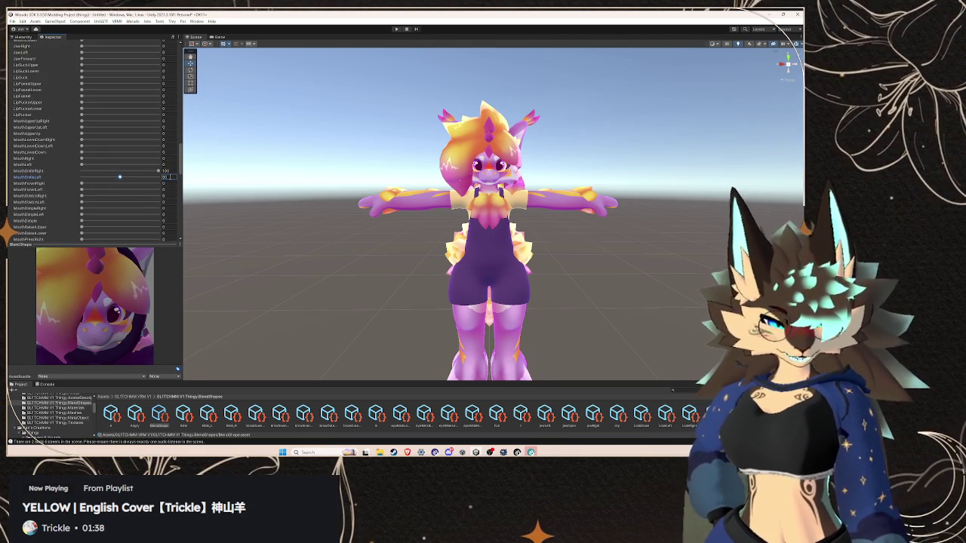
scroll(135, 144, "up", 15)
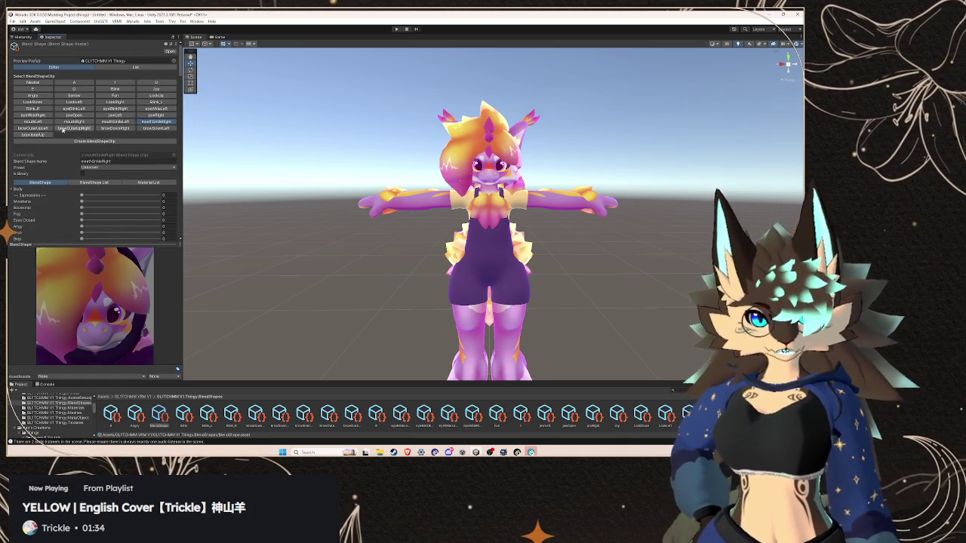
left_click(32, 128)
Expand the Body blendshapes and set the BrowOuterUpRight weight for this clip
left_click(12, 190)
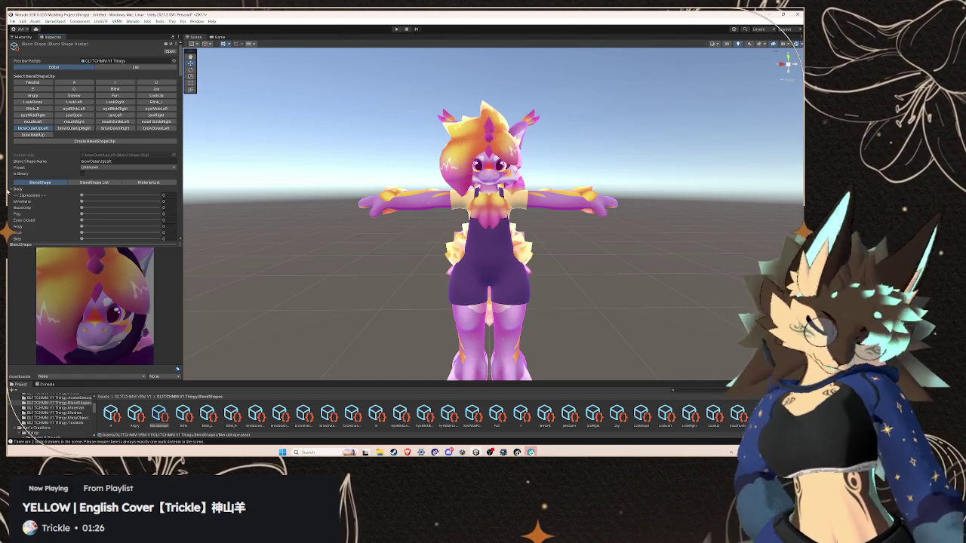
scroll(64, 210, "down", 5)
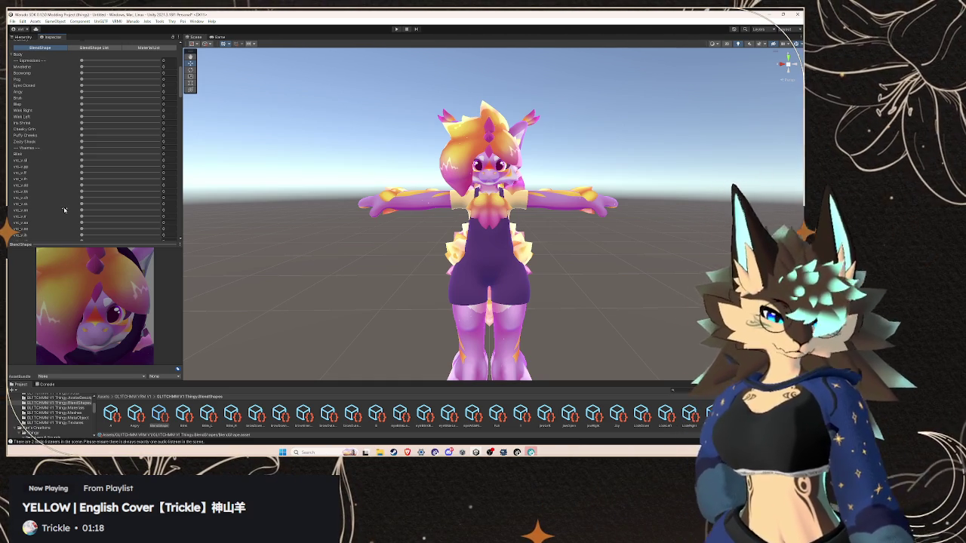
scroll(98, 191, "down", 1)
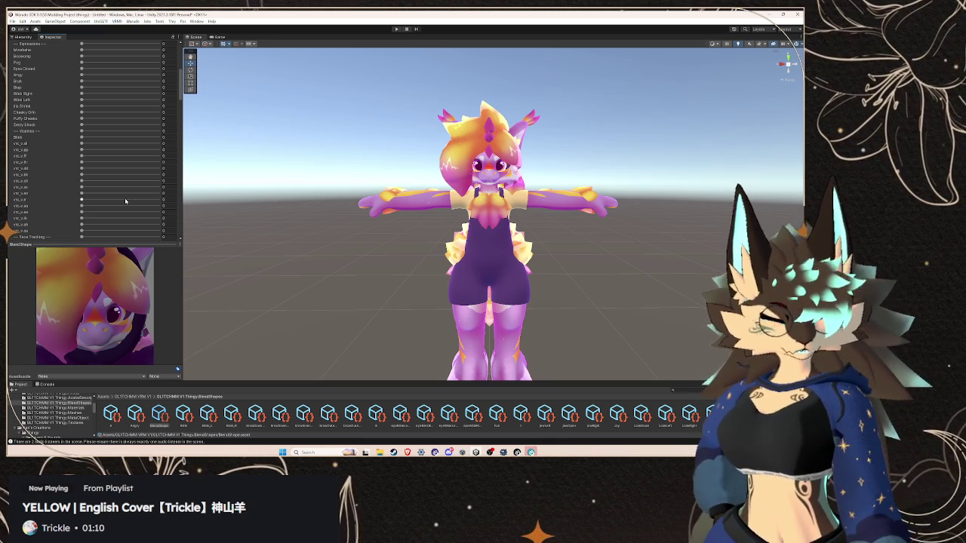
scroll(80, 163, "down", 3)
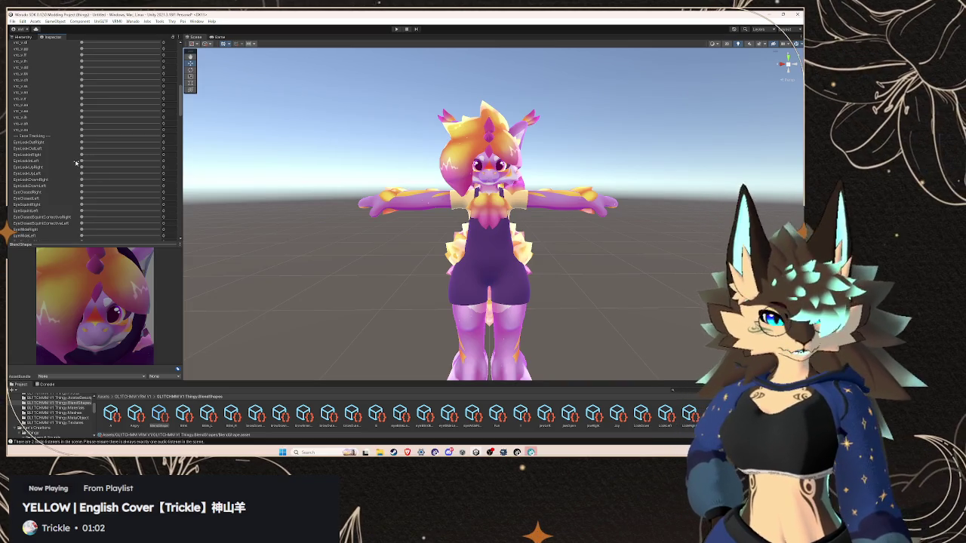
scroll(76, 162, "down", 1)
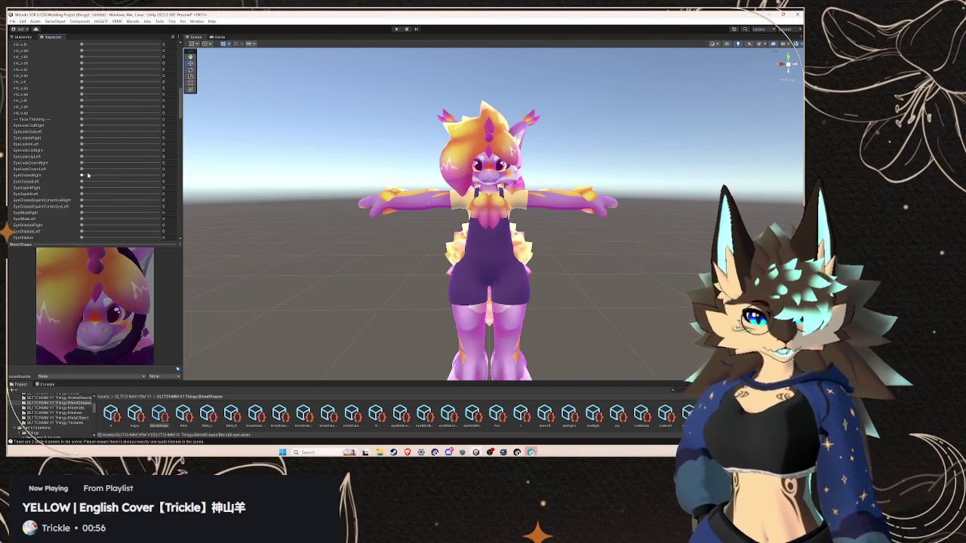
scroll(56, 192, "up", 15)
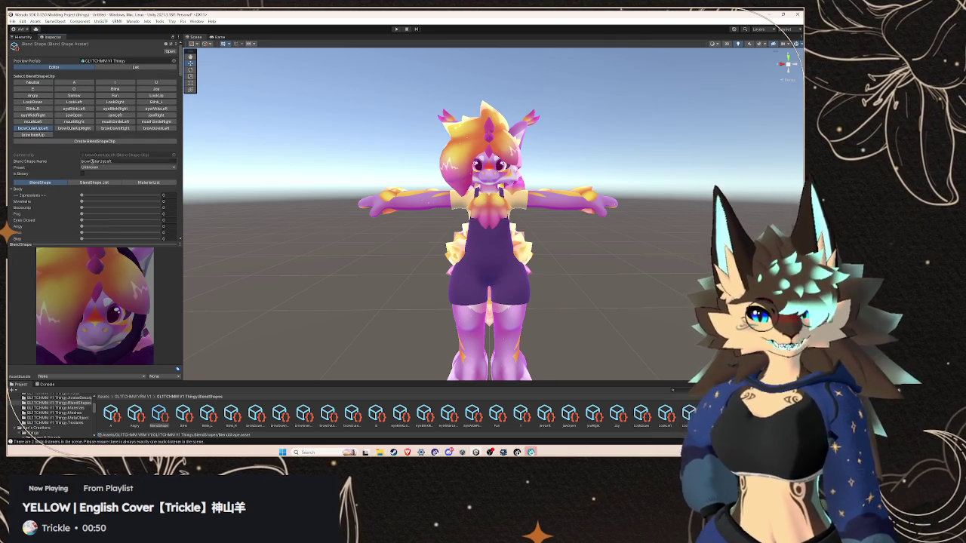
scroll(75, 196, "down", 10)
scroll(59, 199, "down", 5)
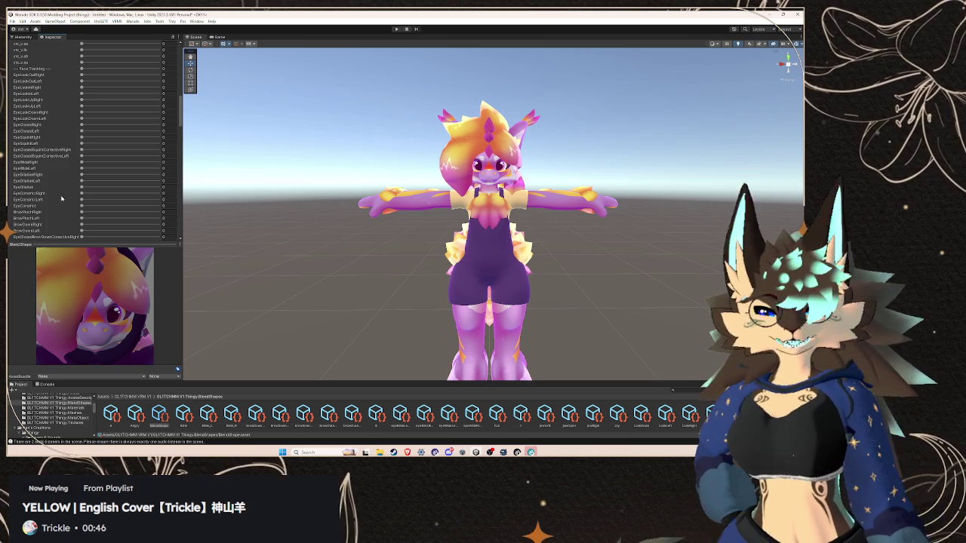
scroll(61, 198, "down", 1)
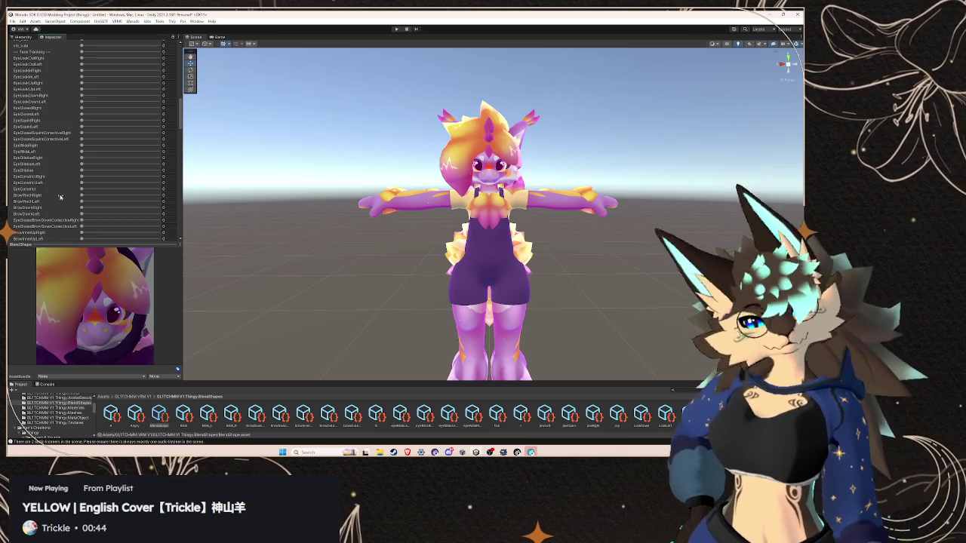
scroll(61, 199, "down", 5)
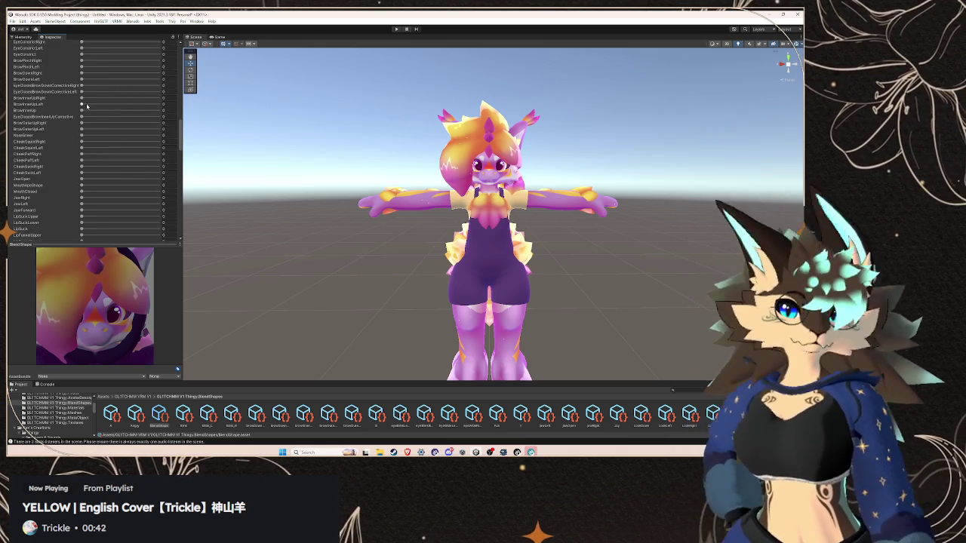
left_click(81, 122)
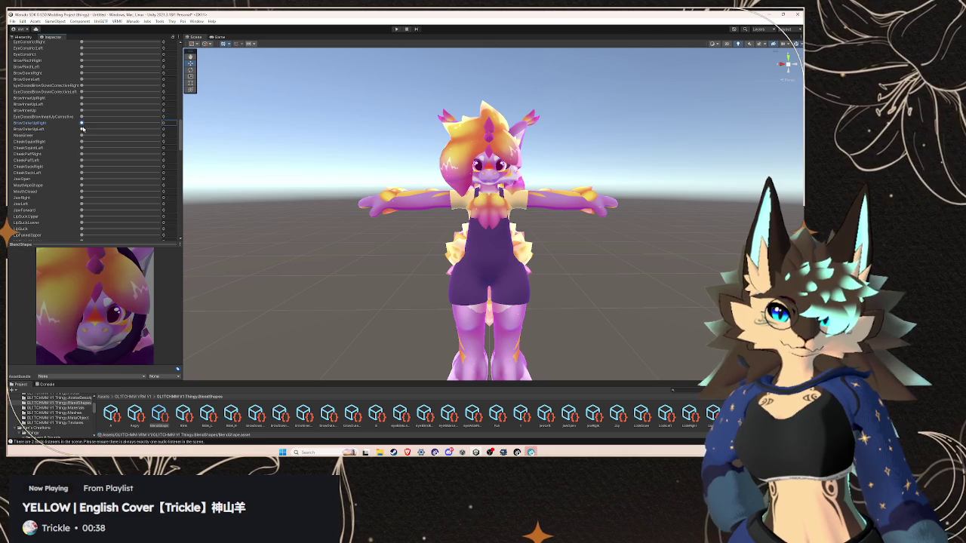
Re-expand the Body blendshape list, then open the browDownRight clip
scroll(75, 157, "up", 10)
scroll(75, 158, "up", 10)
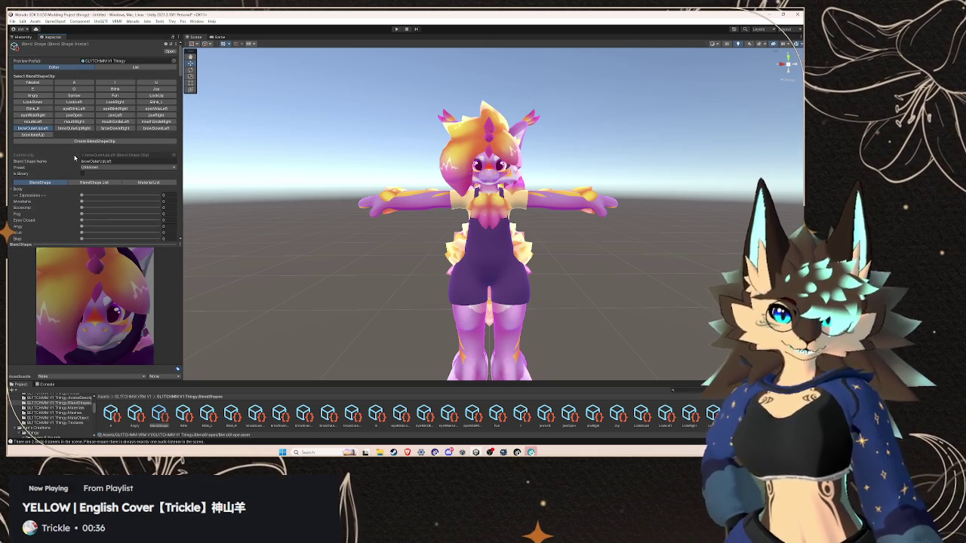
left_click(17, 188)
scroll(63, 193, "down", 15)
scroll(63, 193, "up", 5)
scroll(68, 185, "up", 3)
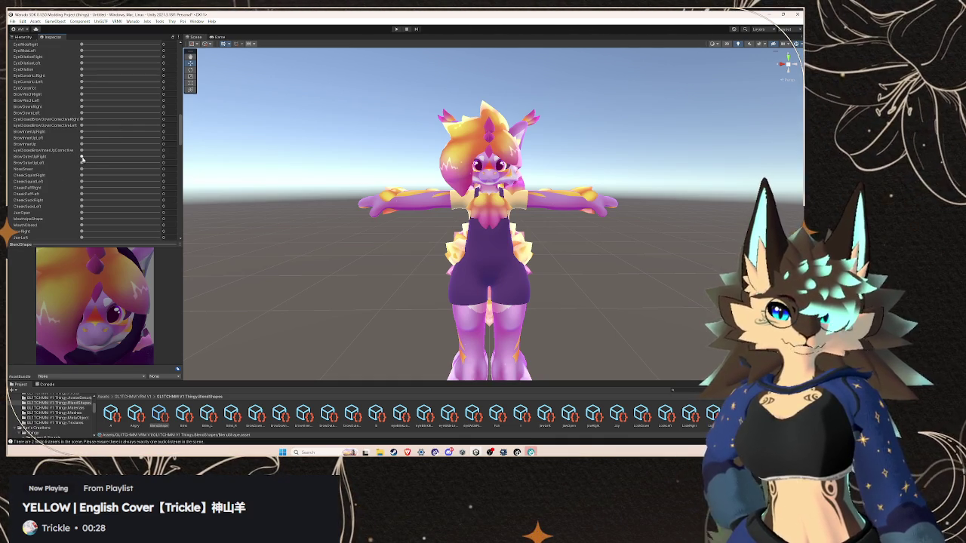
scroll(82, 160, "up", 15)
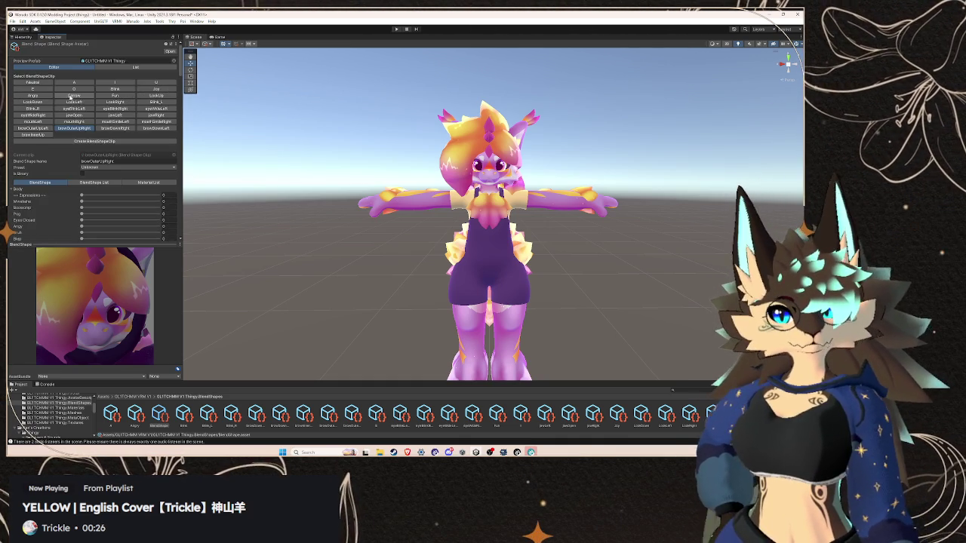
left_click(117, 128)
Switch to the browDownLeft clip and drag the BrowDownRight blendshape to 100
left_click(12, 190)
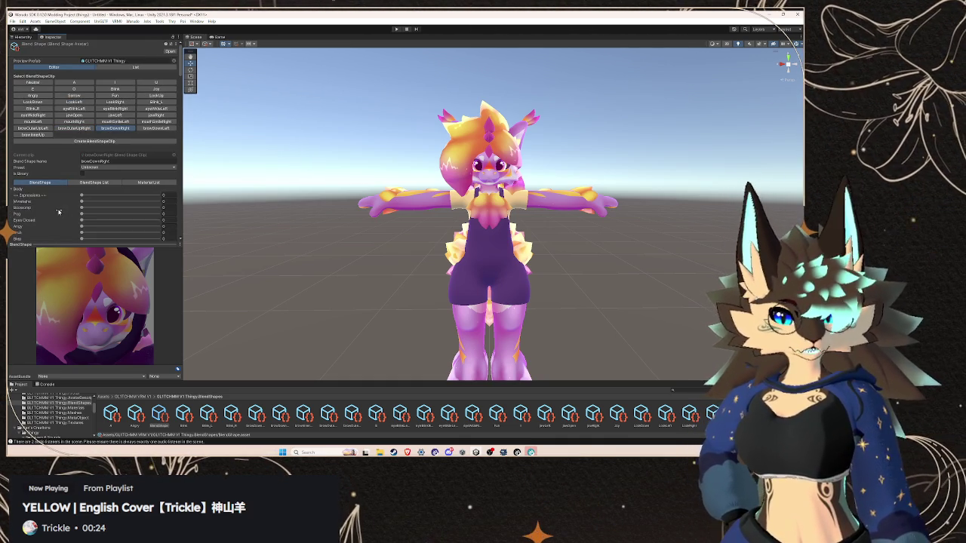
scroll(59, 212, "down", 10)
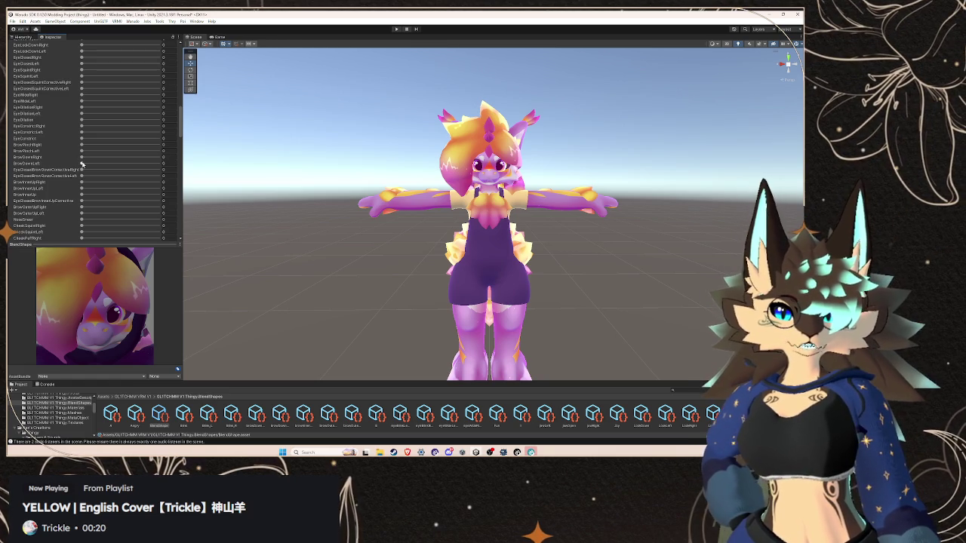
scroll(90, 154, "up", 10)
left_click(156, 128)
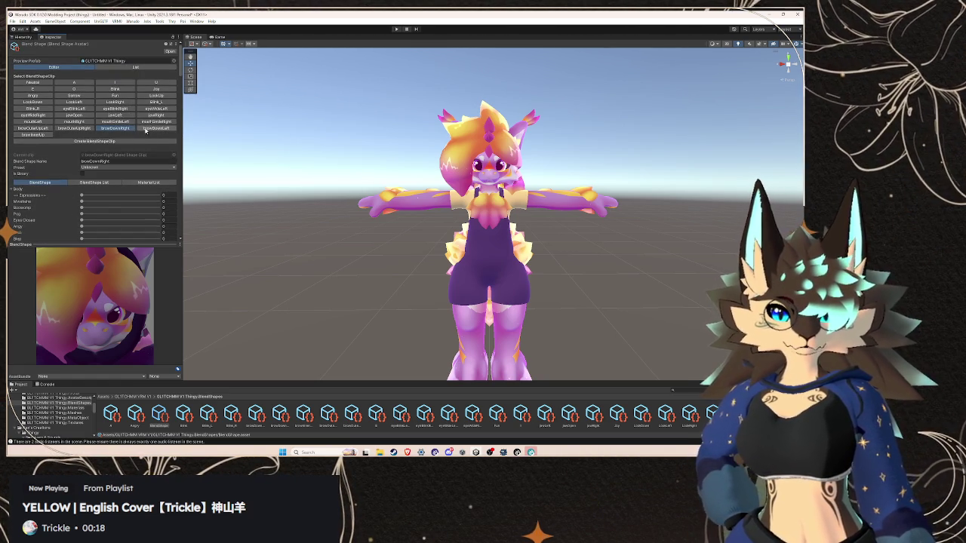
left_click(12, 189)
left_click(12, 189)
scroll(59, 195, "down", 5)
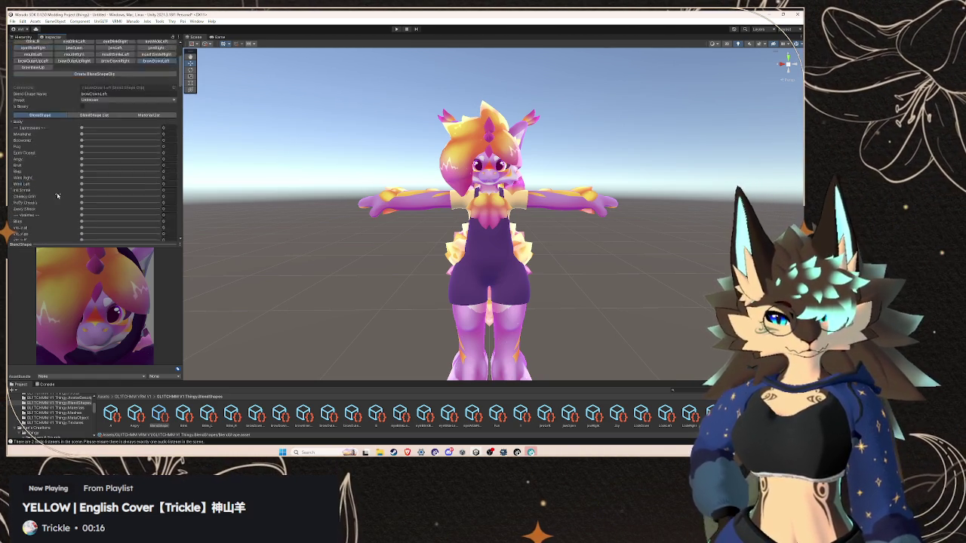
scroll(59, 195, "down", 3)
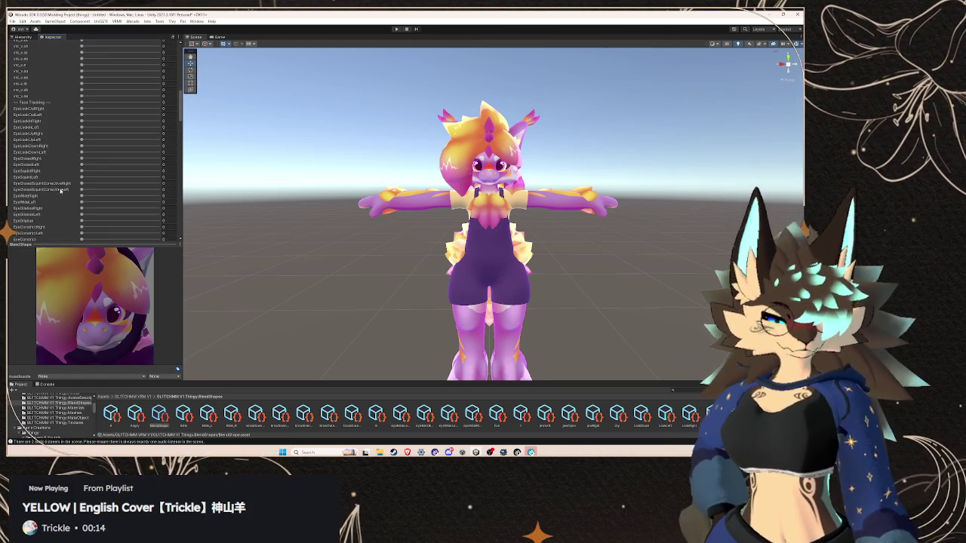
scroll(27, 178, "down", 1)
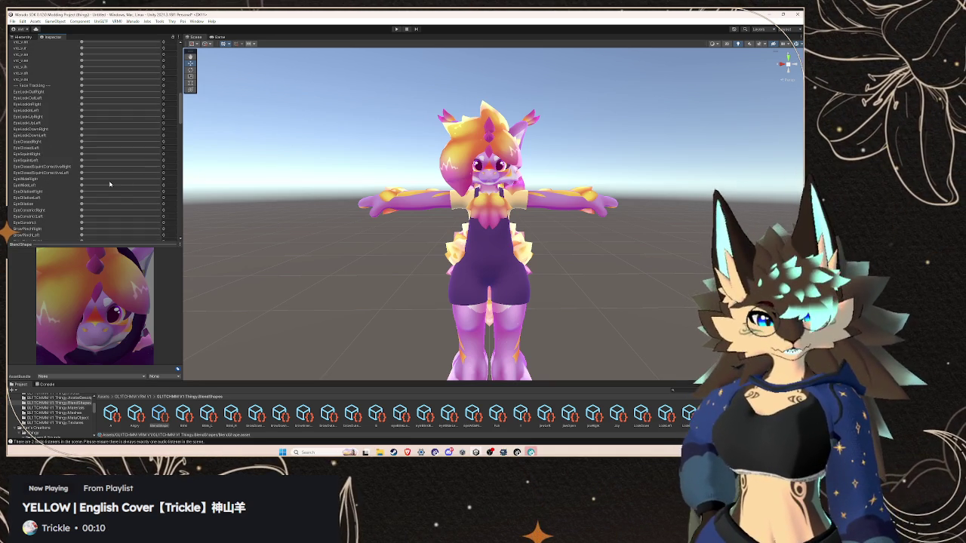
scroll(83, 169, "down", 3)
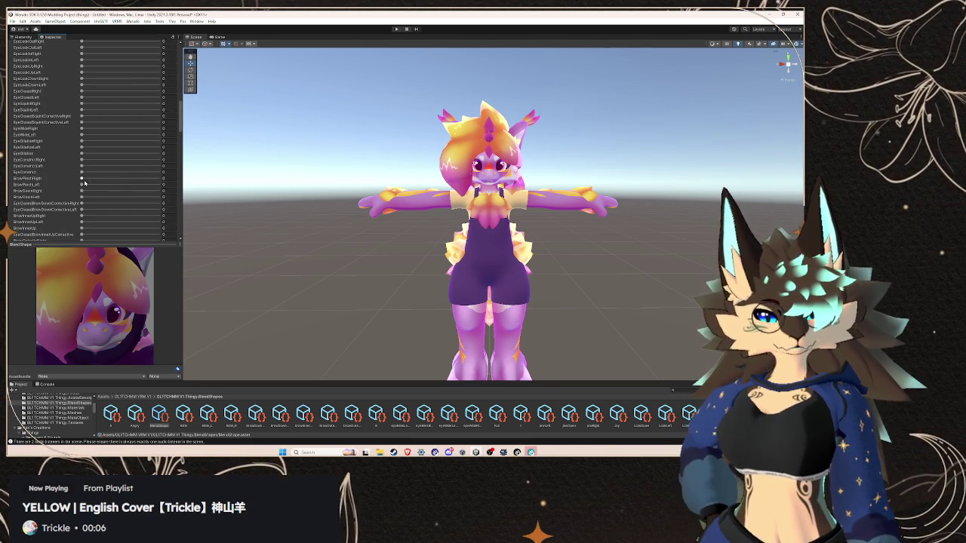
left_click_drag(83, 194, 221, 202)
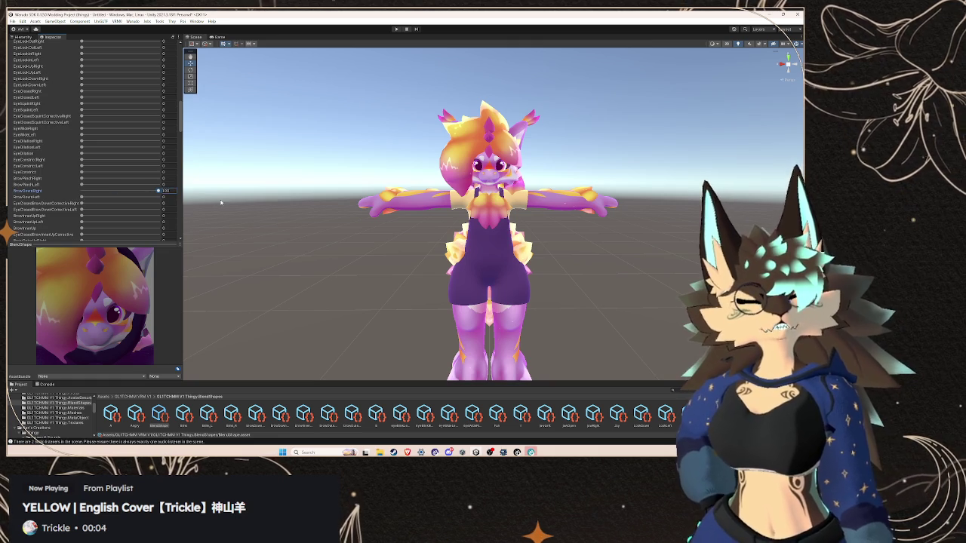
Open the browInnerUp clip and browse its Body blendshape sliders
scroll(60, 189, "up", 15)
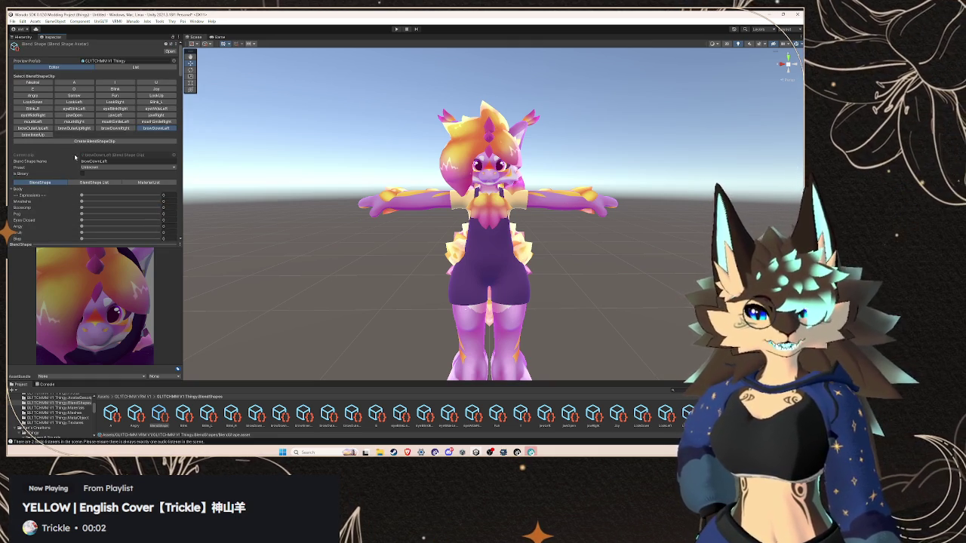
left_click(32, 135)
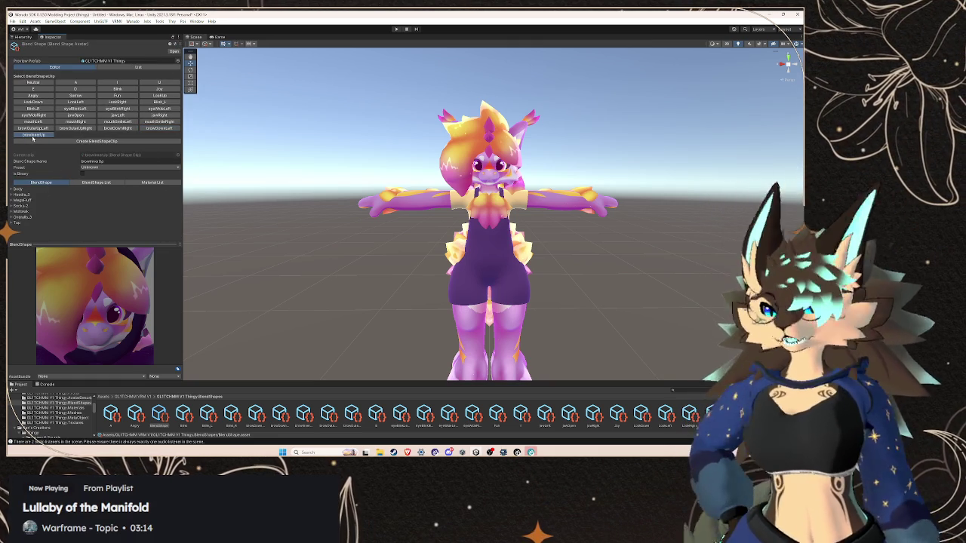
scroll(45, 194, "down", 10)
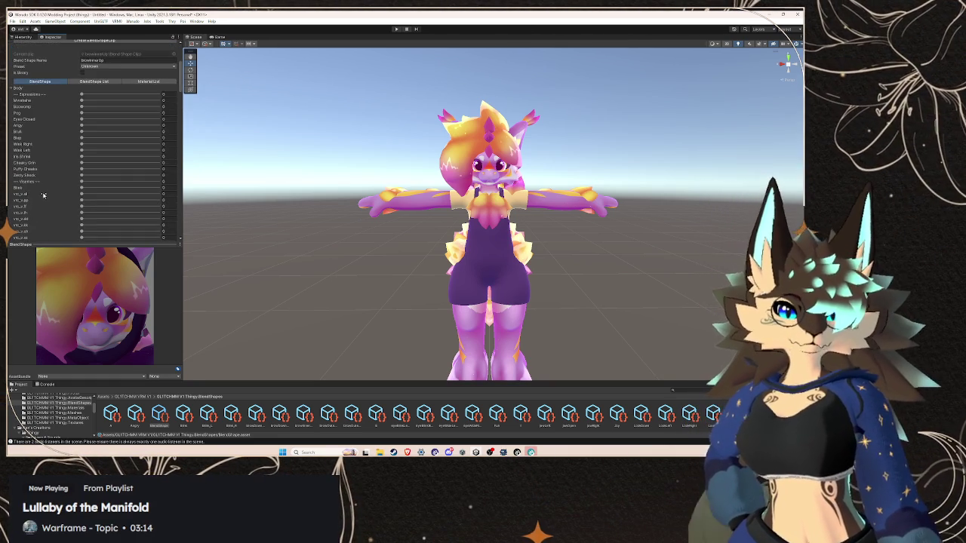
scroll(45, 194, "up", 15)
scroll(49, 193, "down", 3)
scroll(48, 193, "down", 6)
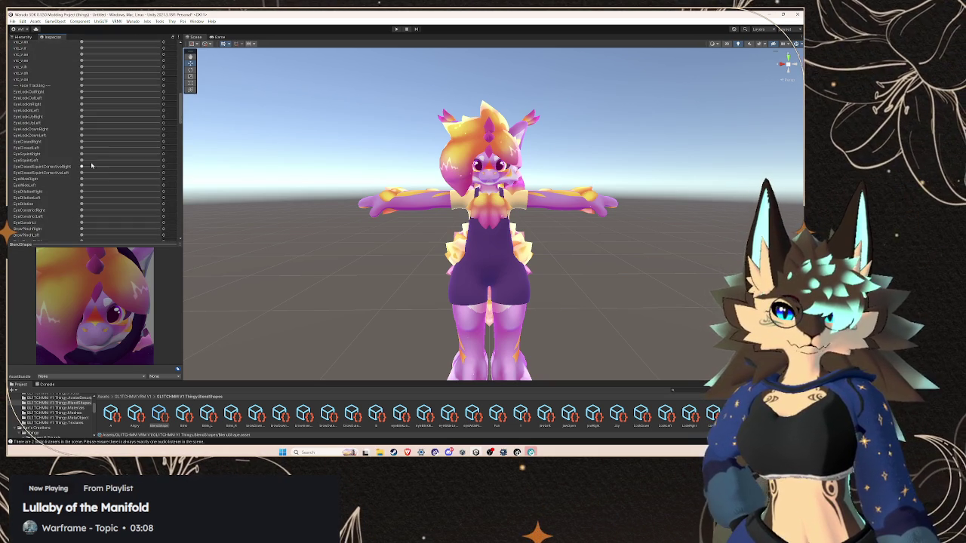
scroll(91, 165, "down", 2)
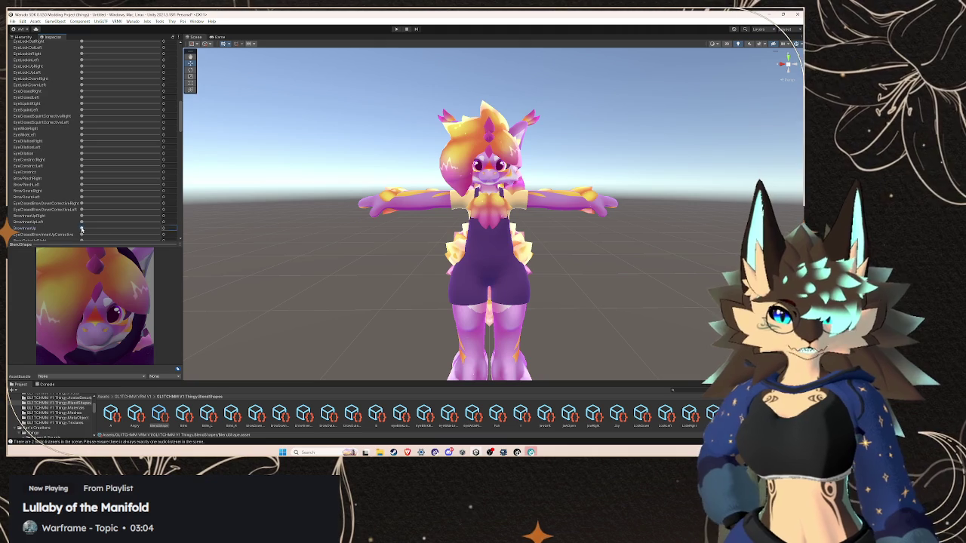
scroll(67, 203, "up", 10)
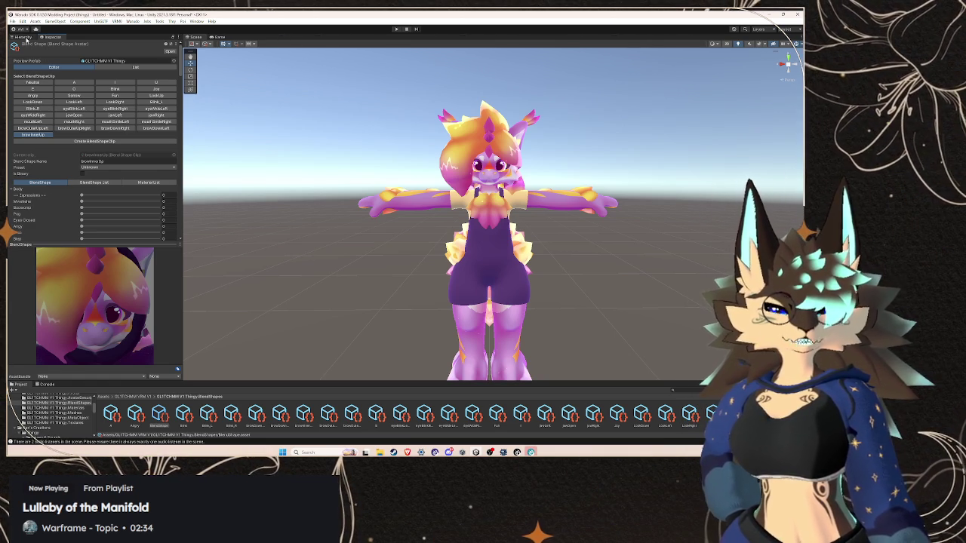
Open the A viseme clip and browse its Body blendshape sliders
left_click(76, 82)
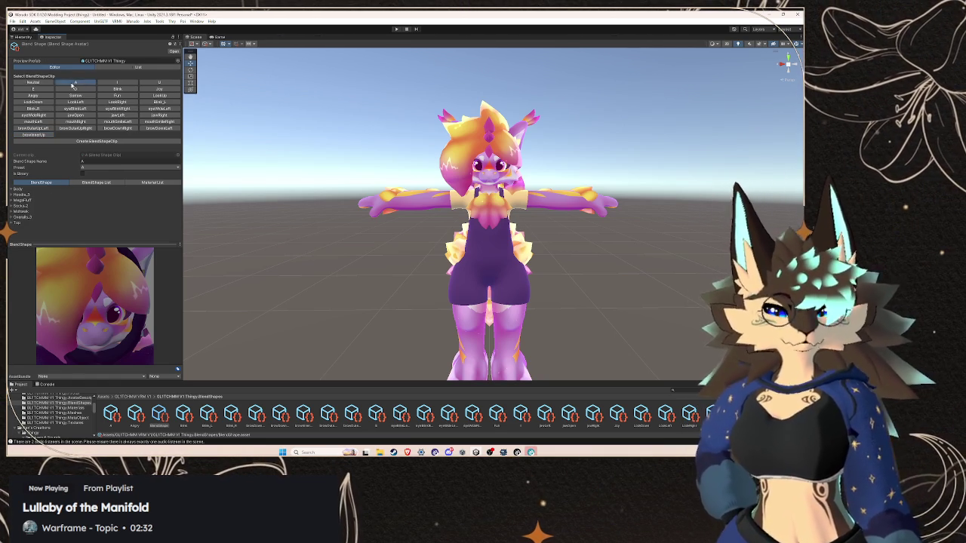
left_click(11, 189)
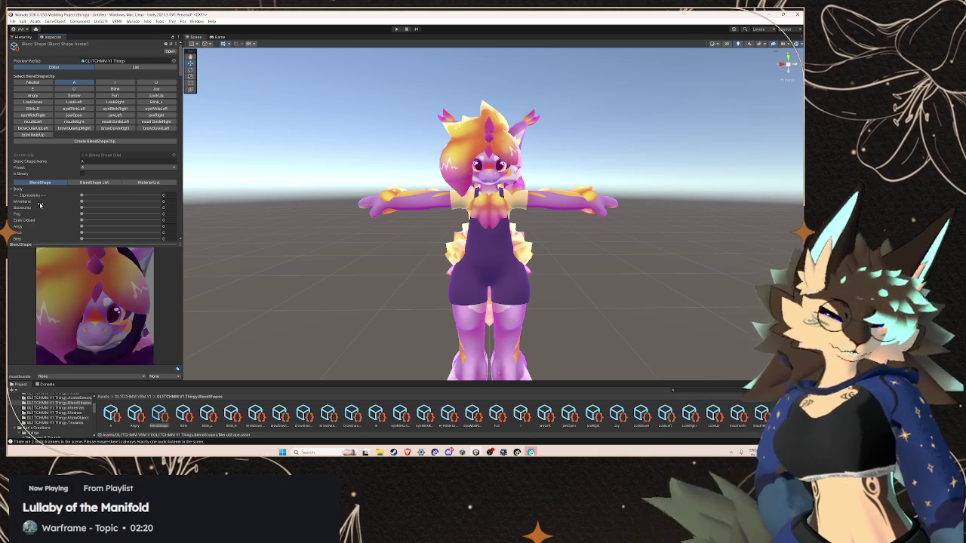
scroll(40, 204, "down", 10)
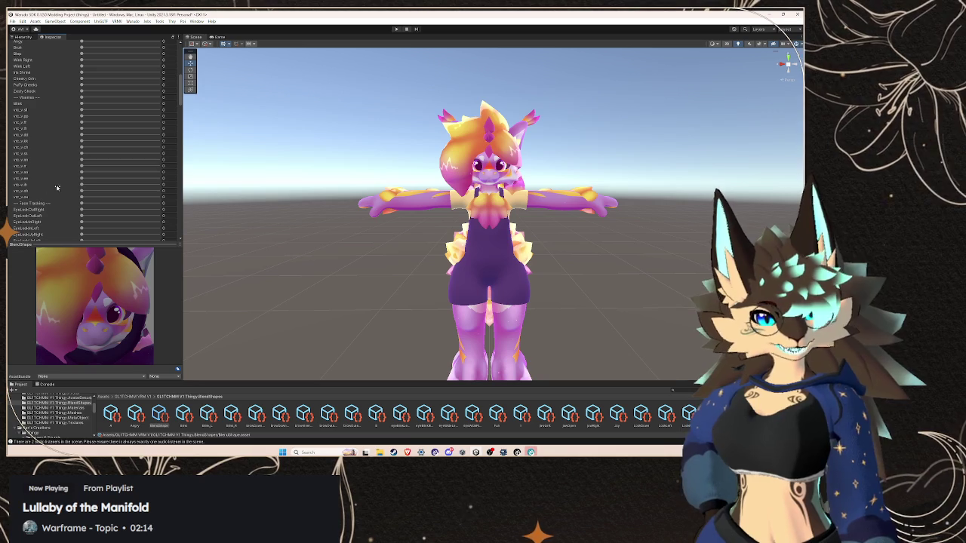
scroll(66, 171, "up", 10)
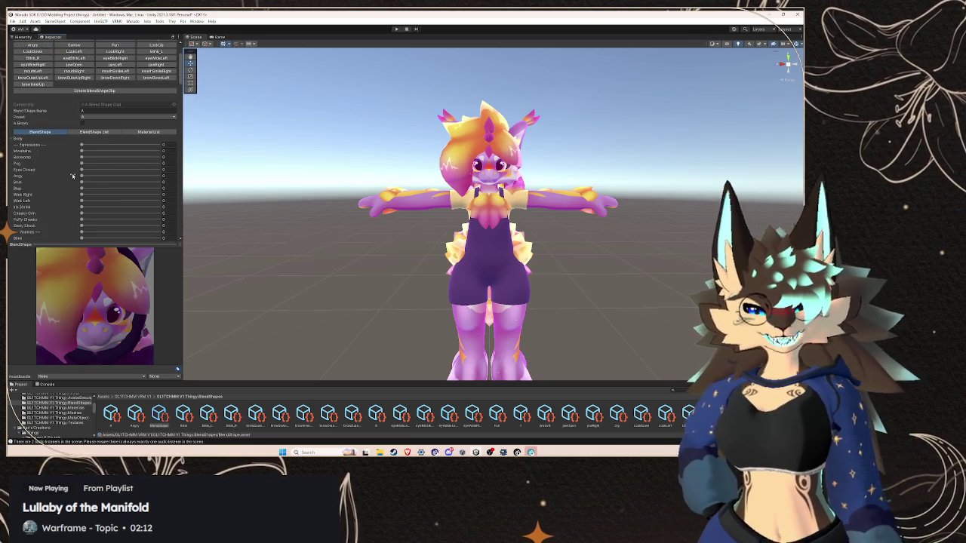
scroll(73, 176, "down", 3)
scroll(70, 146, "down", 3)
scroll(72, 163, "up", 6)
scroll(72, 163, "up", 3)
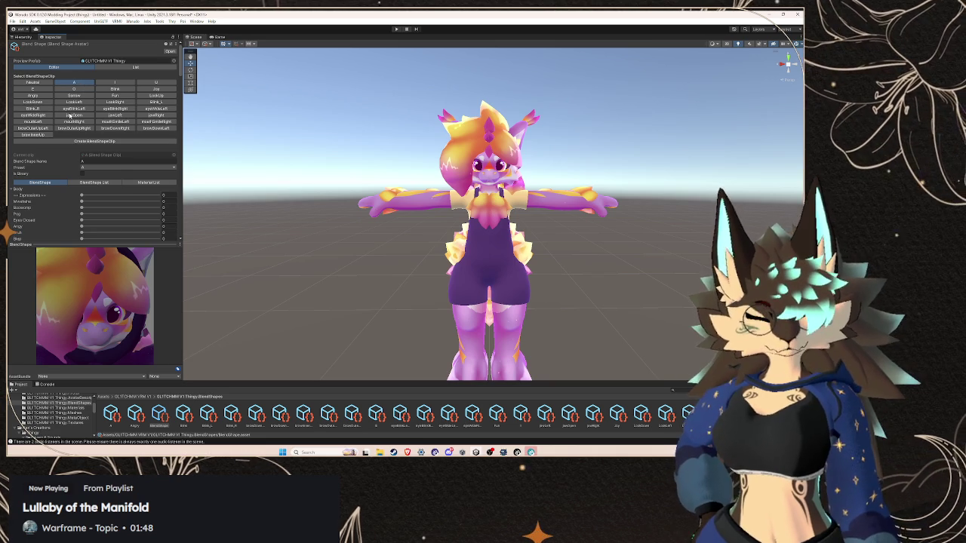
scroll(73, 204, "down", 6)
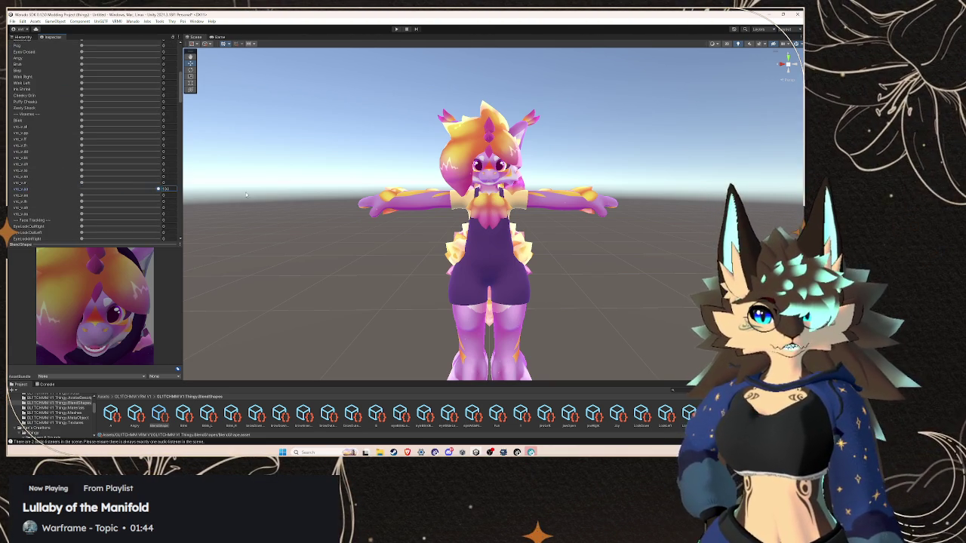
scroll(74, 153, "up", 3)
scroll(74, 153, "up", 3)
Check the Body blendshapes of the I, U and E viseme clips
left_click(116, 82)
left_click(19, 189)
scroll(83, 204, "down", 5)
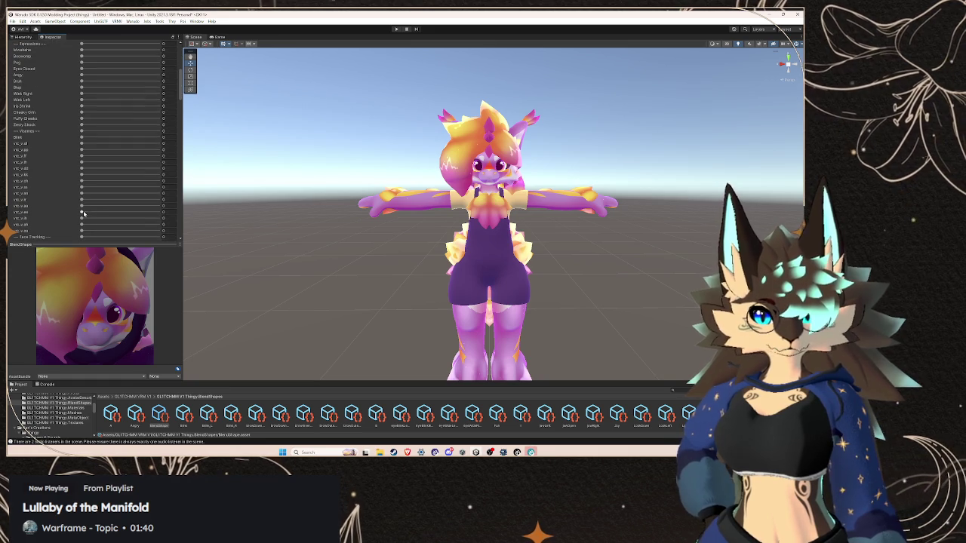
scroll(168, 220, "up", 10)
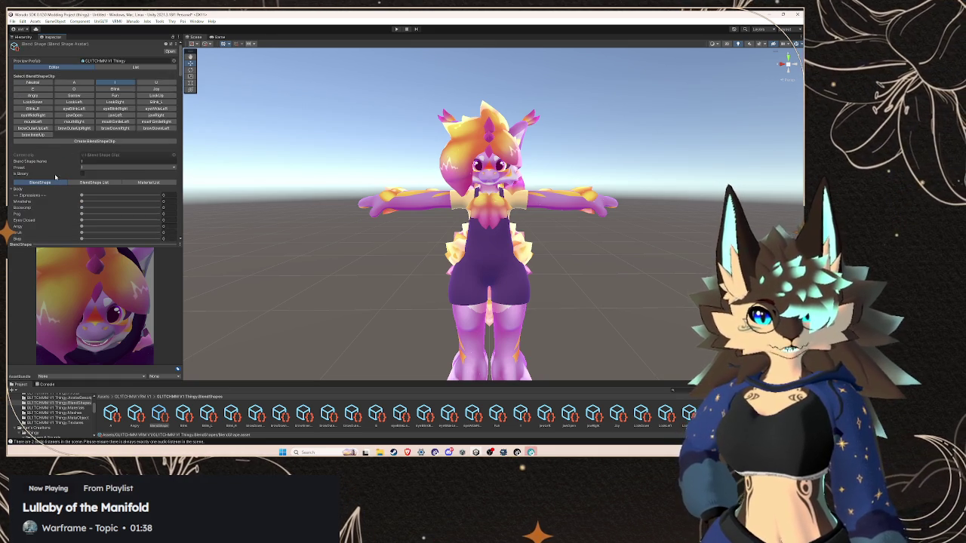
left_click(156, 82)
left_click(12, 189)
scroll(82, 217, "down", 5)
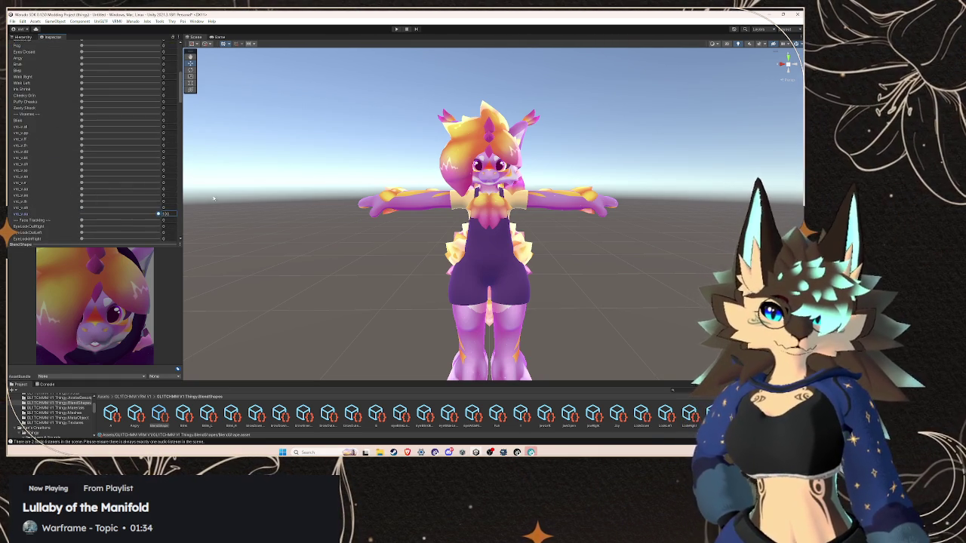
scroll(81, 217, "up", 5)
left_click(33, 88)
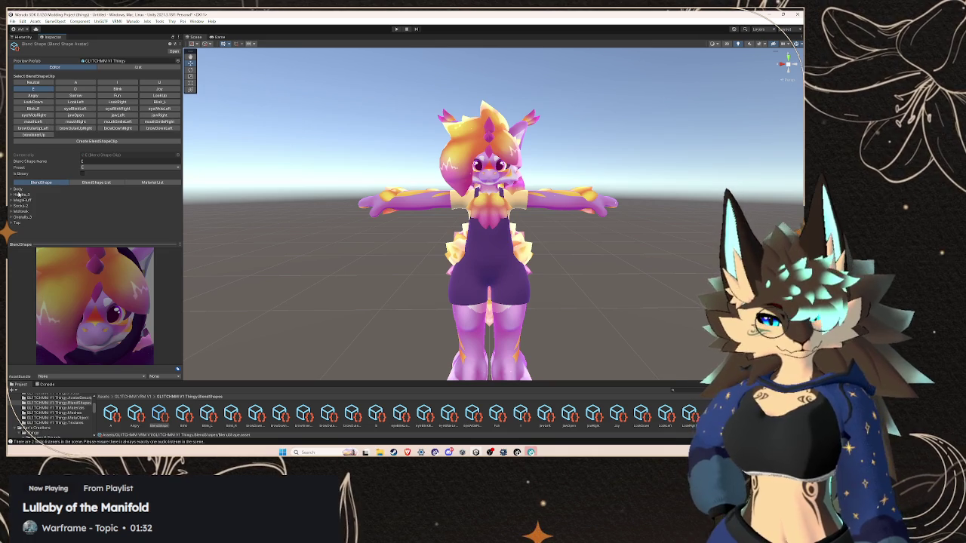
left_click(13, 189)
scroll(83, 196, "down", 5)
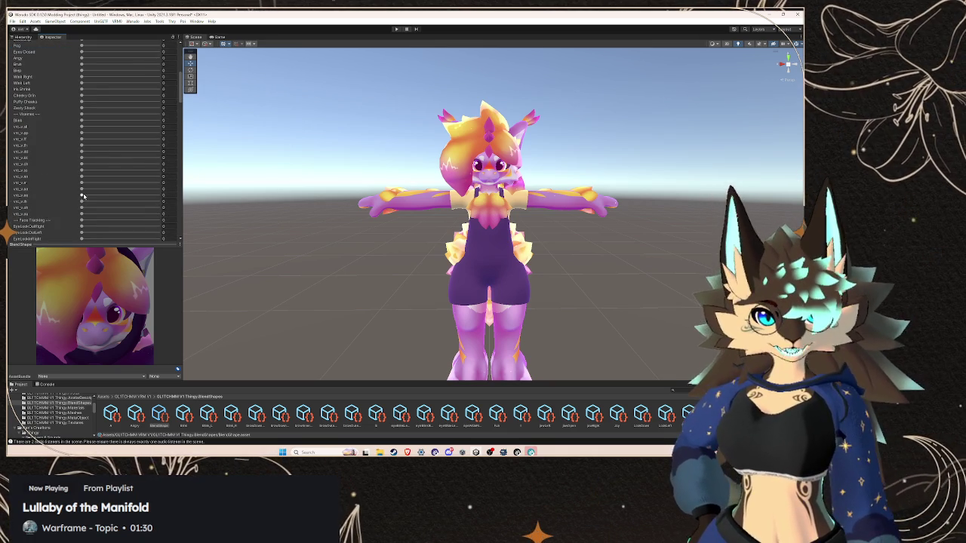
scroll(86, 199, "up", 5)
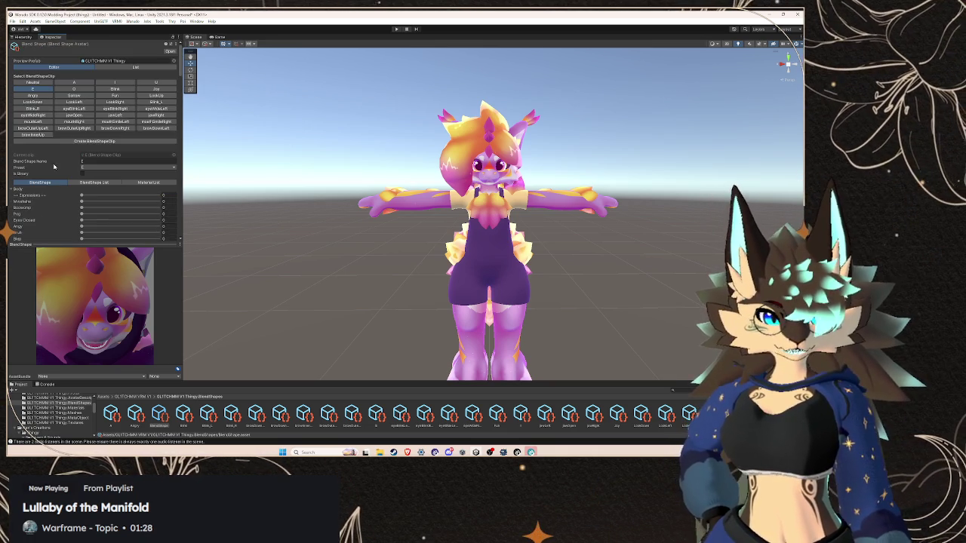
In the O clip, drag the vrc viseme blendshape slider to 100
left_click(86, 88)
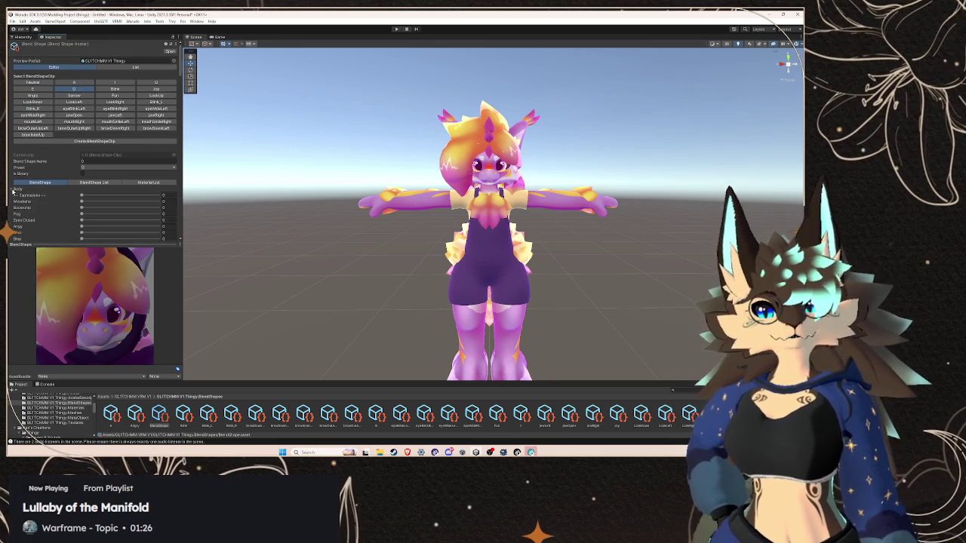
scroll(46, 205, "down", 3)
scroll(46, 205, "down", 5)
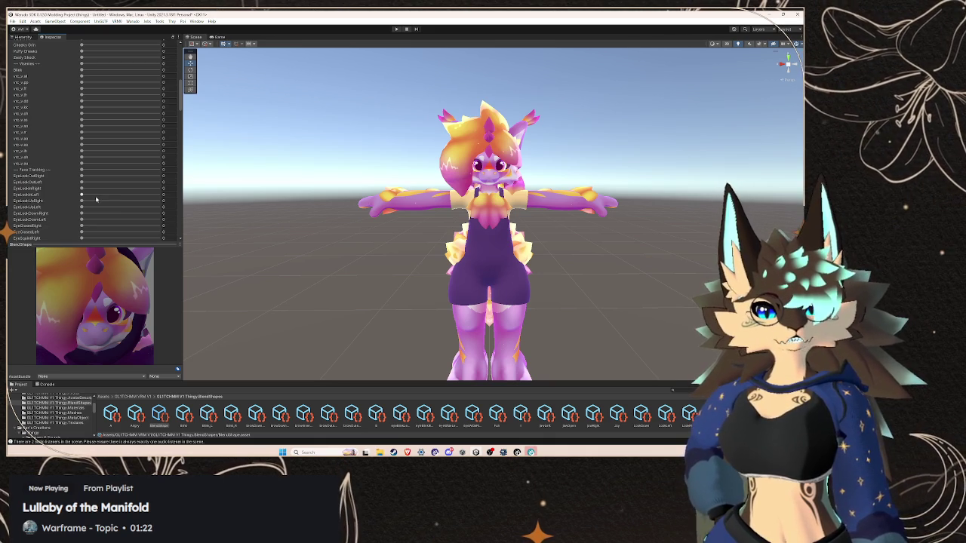
scroll(96, 199, "down", 2)
scroll(80, 195, "up", 3)
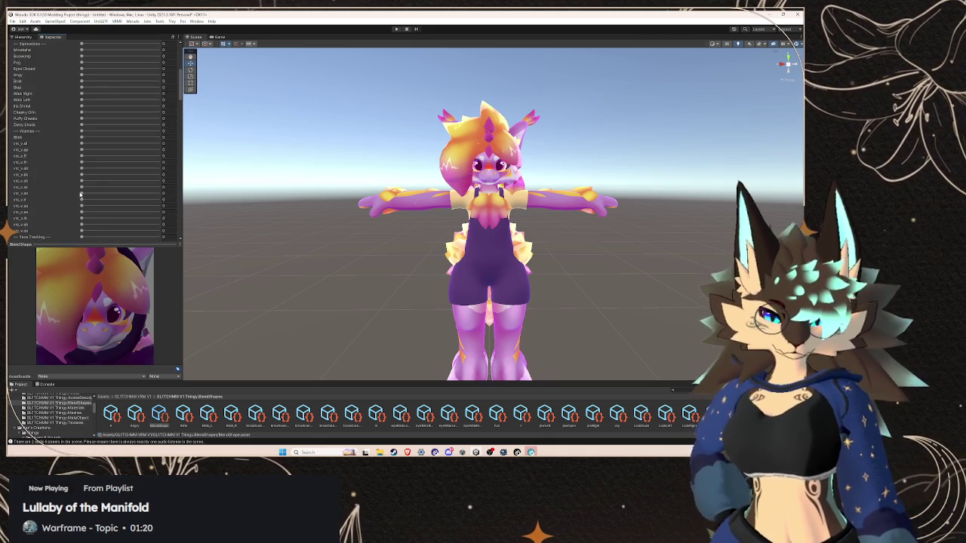
left_click_drag(82, 181, 200, 184)
scroll(72, 182, "up", 5)
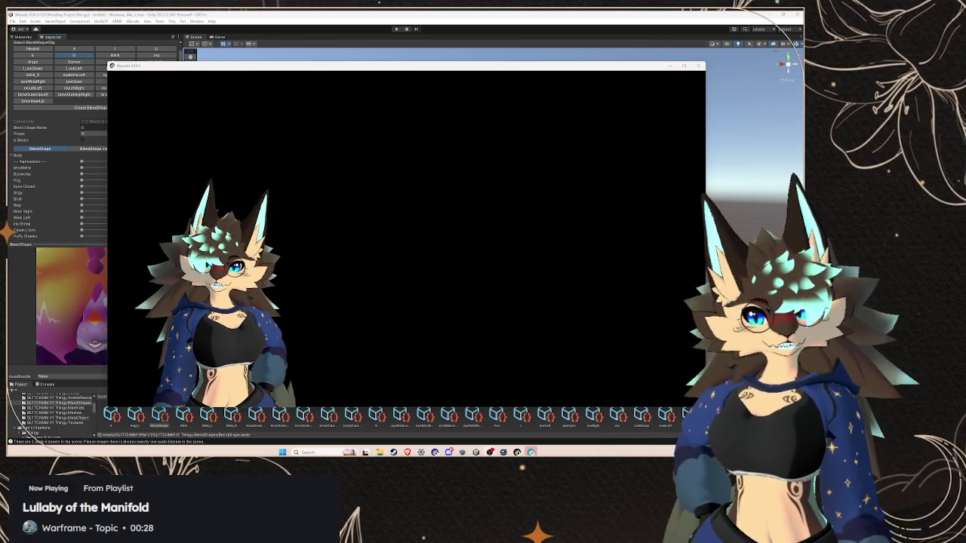
Bring the Unity editor back in front of Warudo
left_click(238, 15)
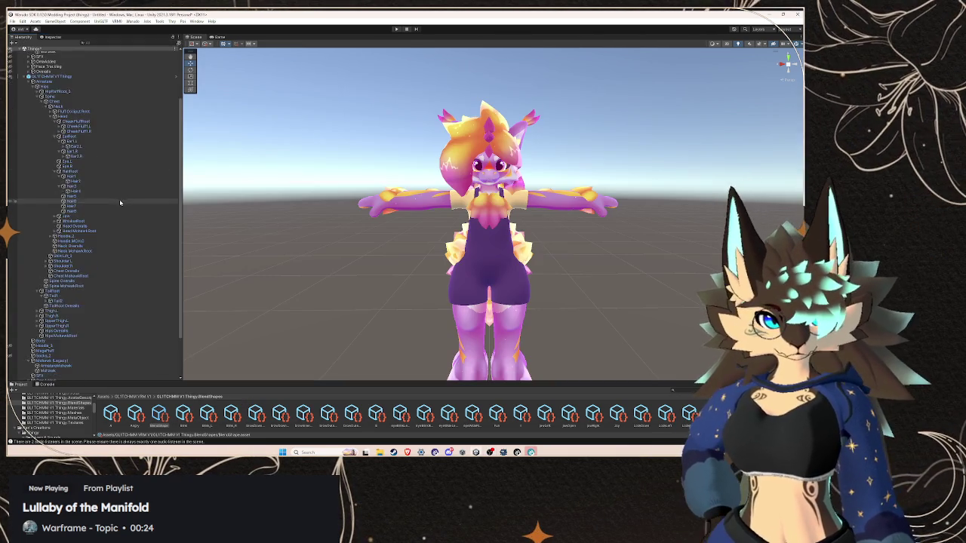
Select the 'secondary' spring bone object and dock a taller Inspector along the bottom
scroll(120, 202, "down", 3)
left_click(97, 377)
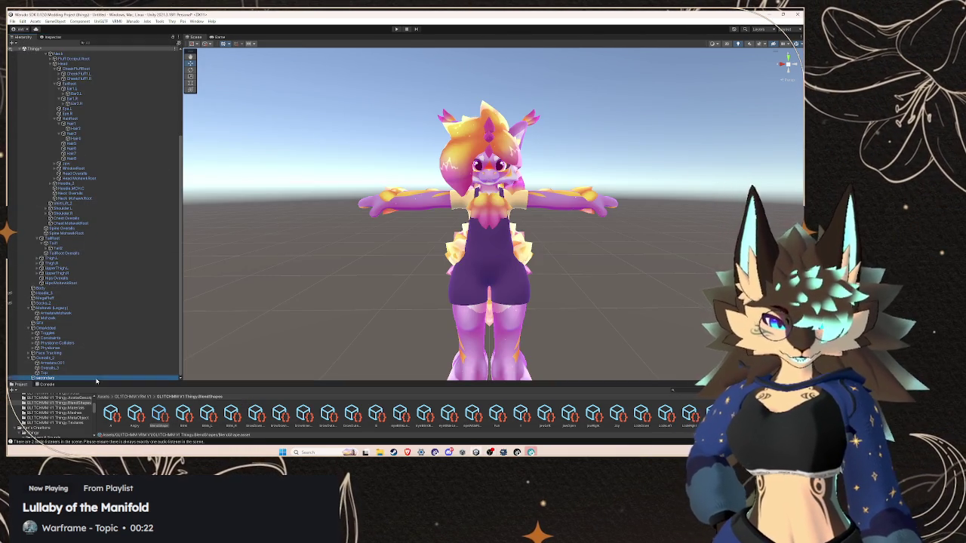
scroll(46, 408, "down", 5)
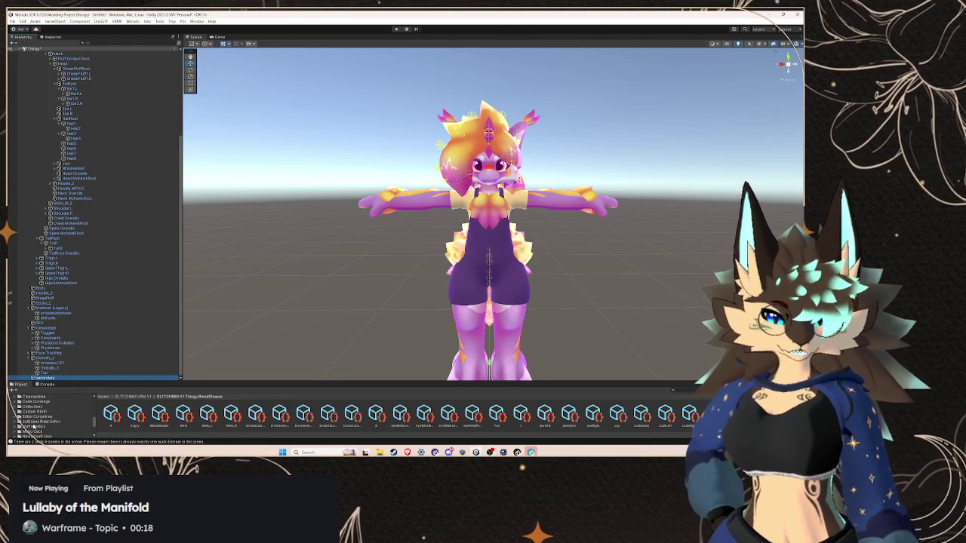
left_click(44, 37)
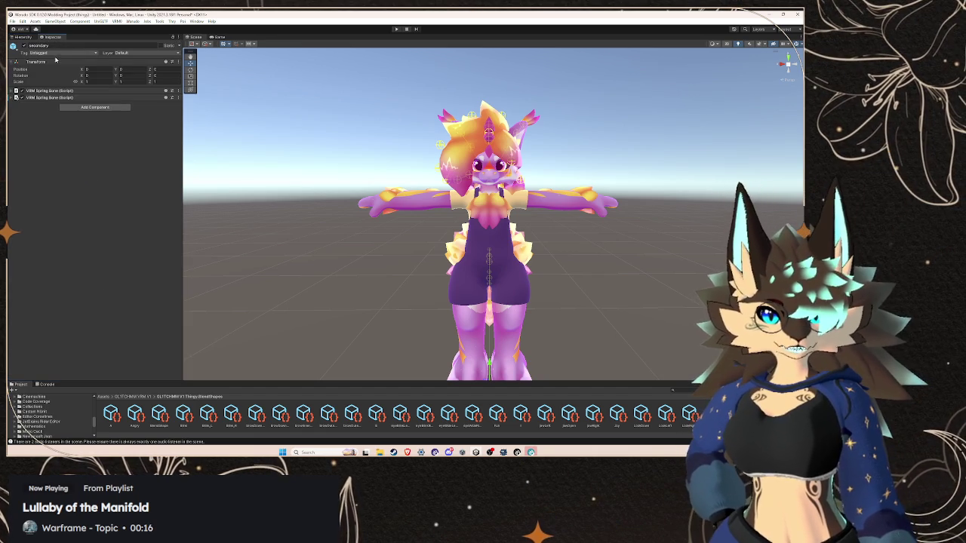
left_click_drag(43, 37, 97, 397)
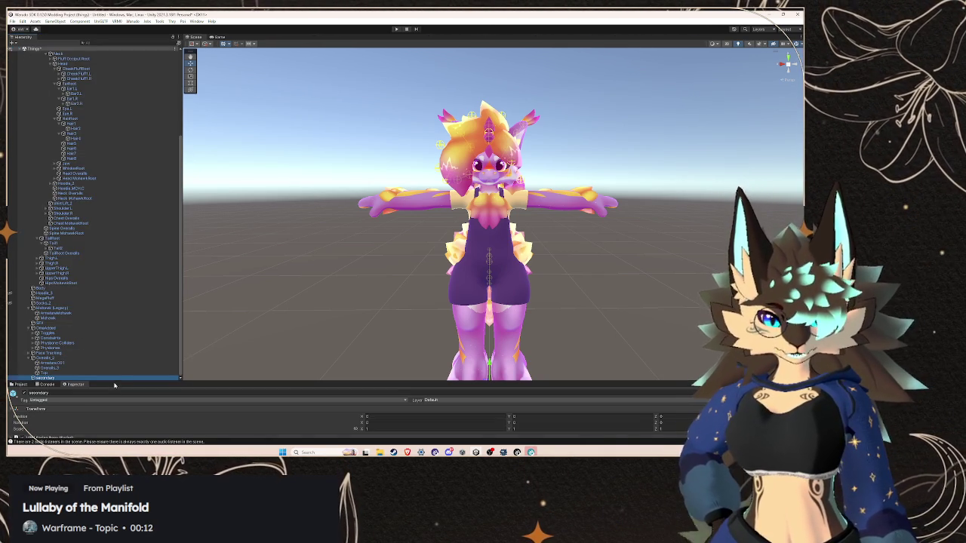
left_click_drag(114, 382, 114, 252)
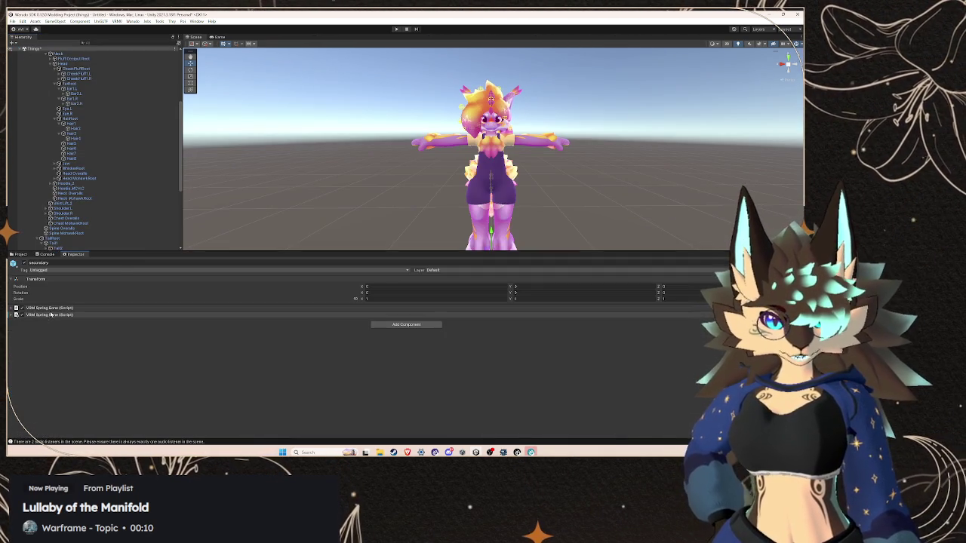
Expand the Jaw bone to reveal the tongue bones, dismiss the prefab warning, and reselect 'secondary'
left_click(58, 163)
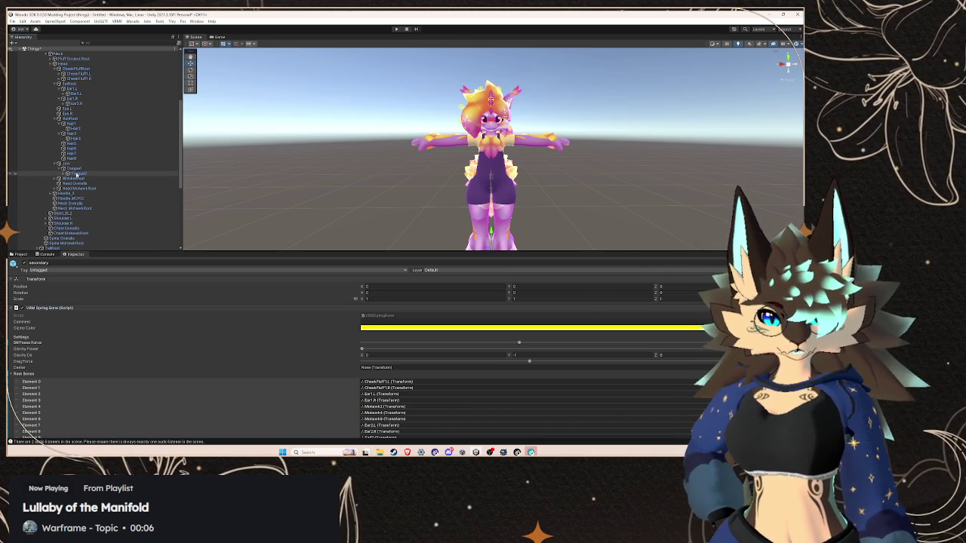
left_click(82, 174)
key("Delete")
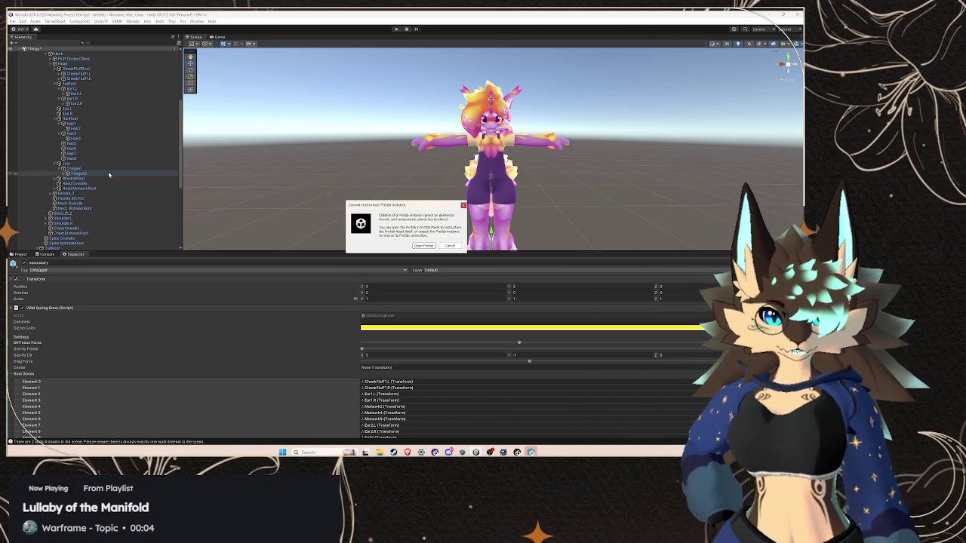
left_click(450, 246)
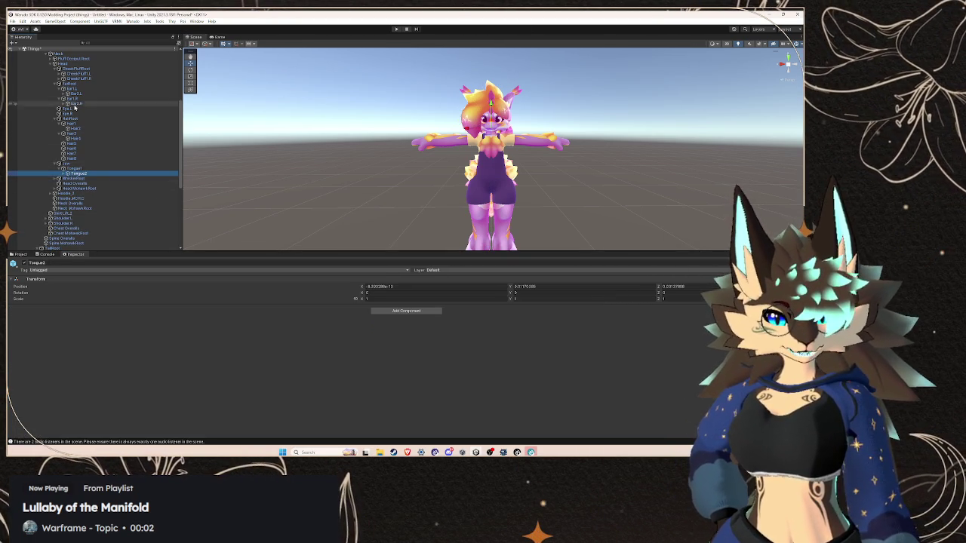
scroll(83, 196, "down", 5)
left_click(83, 247)
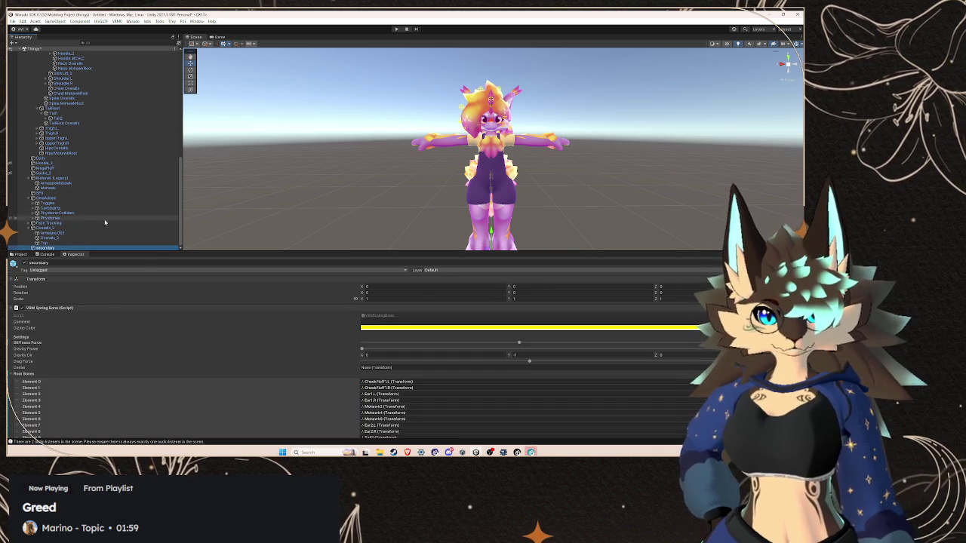
Add a Root Bones entry and assign the tongue bone to Element 10
scroll(46, 323, "down", 4)
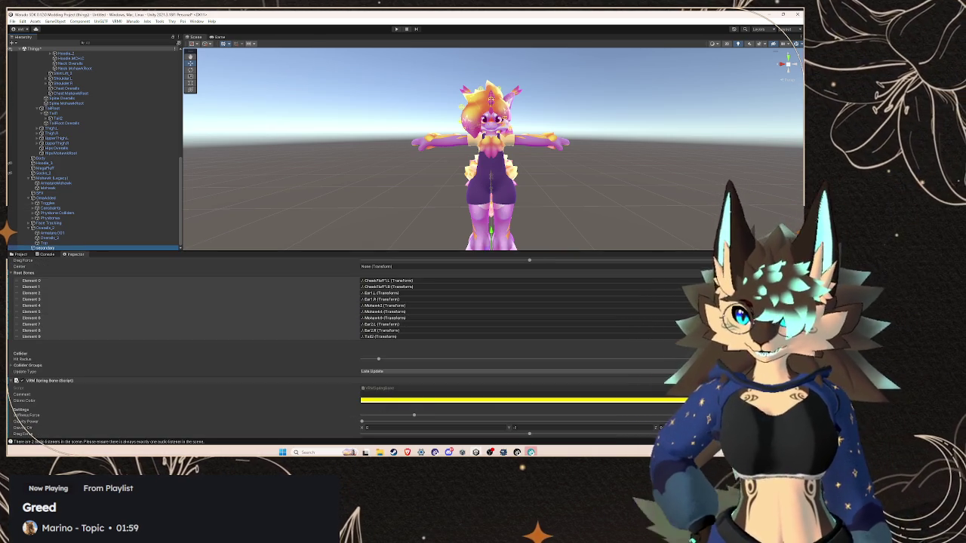
left_click(31, 342)
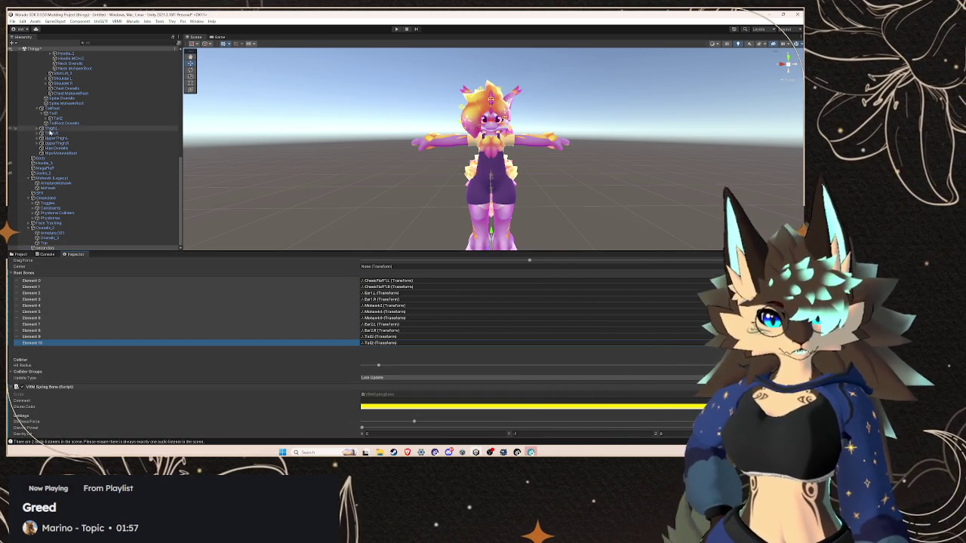
scroll(76, 151, "up", 5)
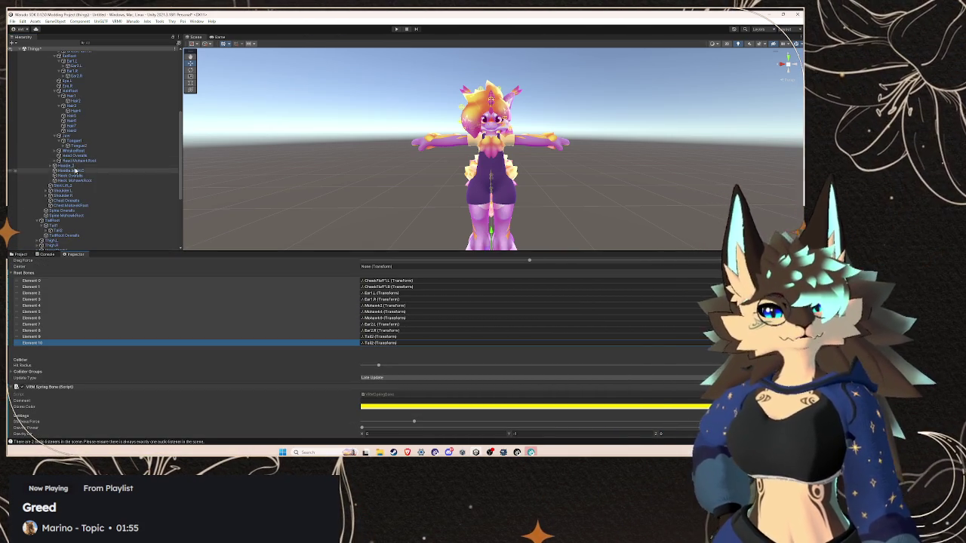
scroll(96, 189, "up", 1)
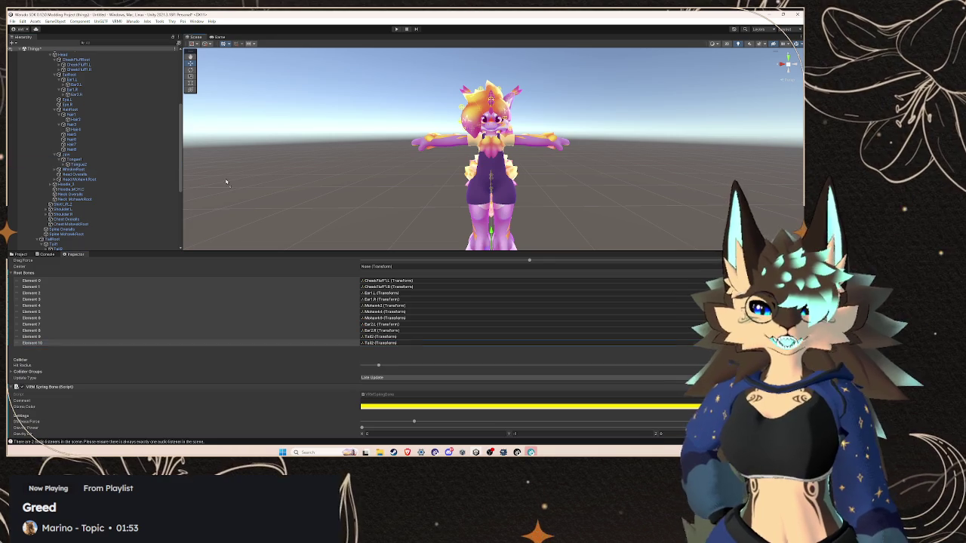
scroll(451, 295, "up", 2)
mouse_move(451, 295)
left_mouse_down()
mouse_move(392, 331)
mouse_move(385, 380)
left_mouse_up()
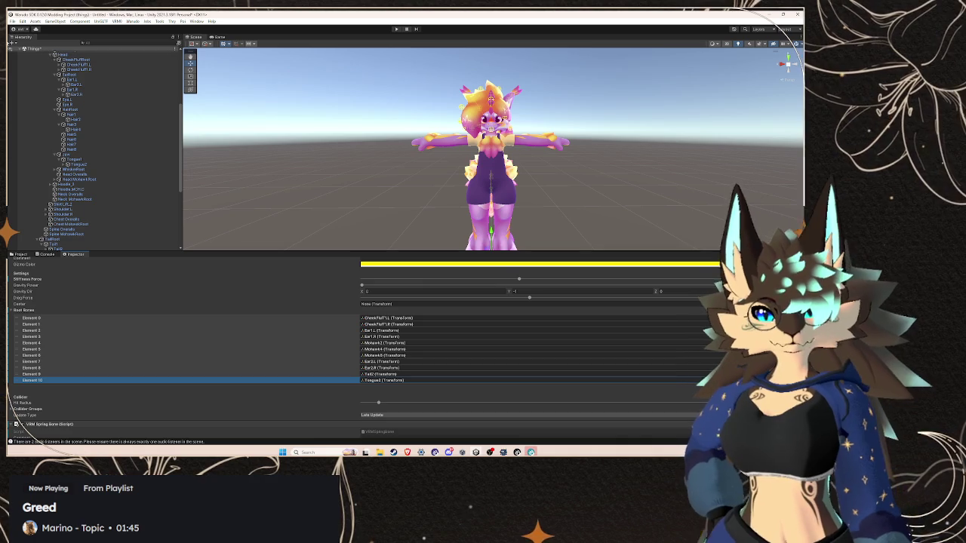
Move the Inspector back beside the hierarchy and minimize Unity
mouse_move(75, 254)
left_mouse_down()
mouse_move(83, 132)
mouse_move(185, 68)
mouse_move(47, 38)
left_mouse_up()
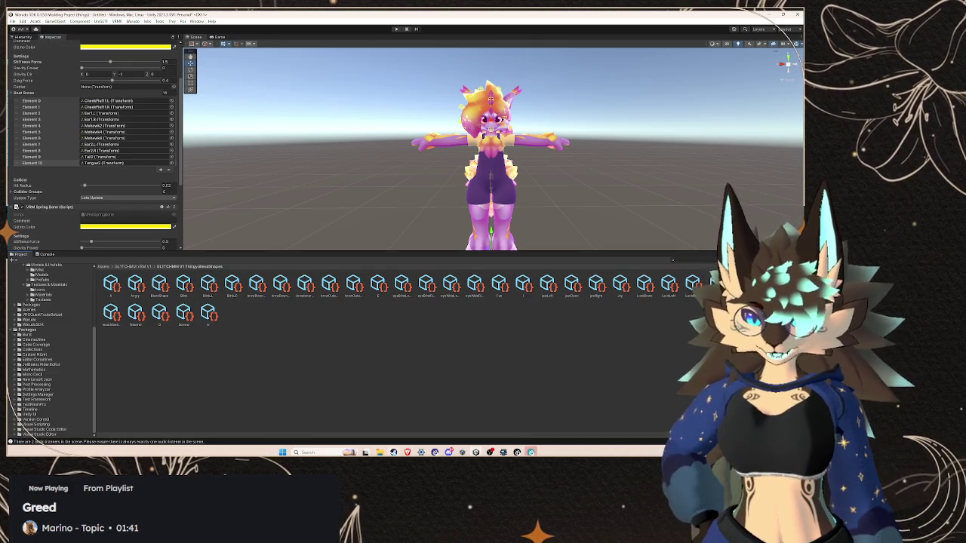
mouse_move(406, 451)
left_click(322, 419)
left_click(490, 452)
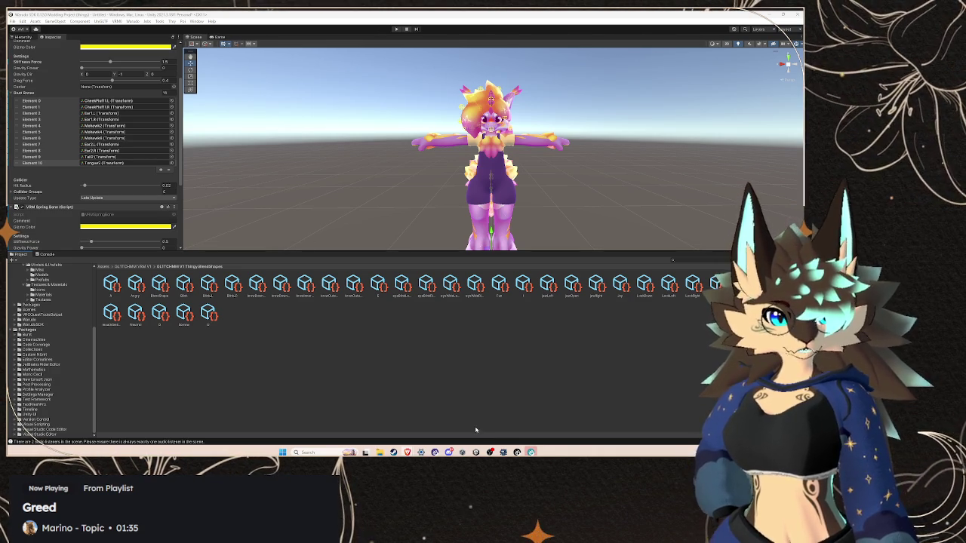
Bring Warudo to the front to test the updated avatar, then show the desktop
mouse_move(503, 451)
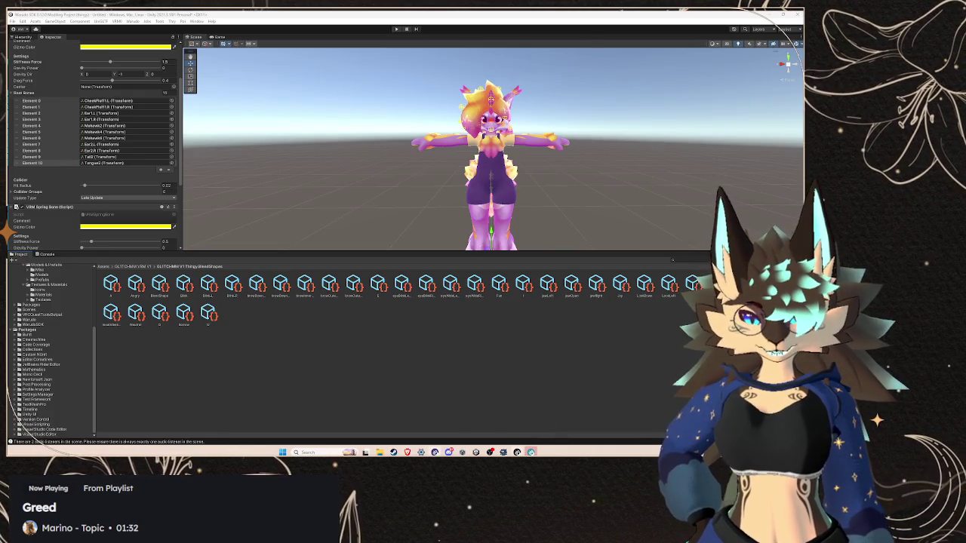
left_click(503, 452)
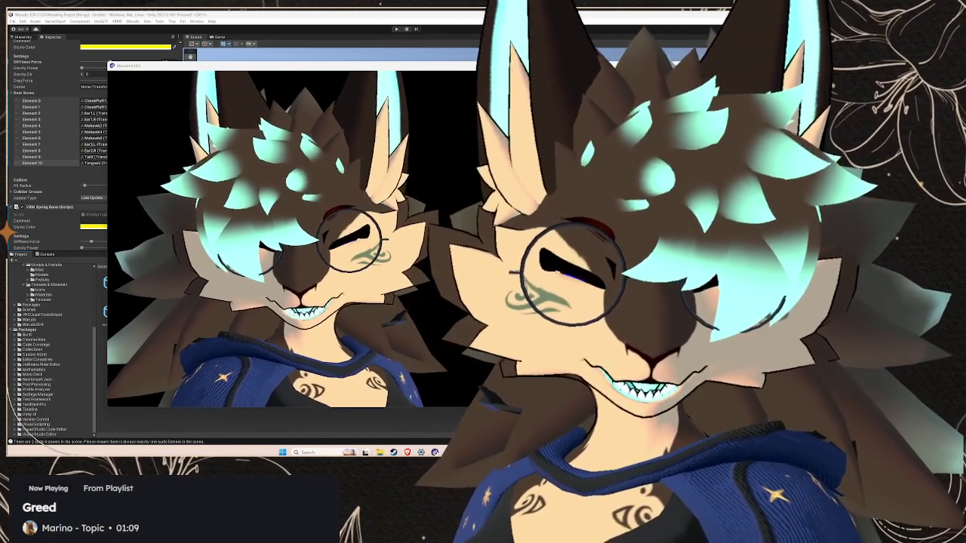
key("super+d")
key("super+d")
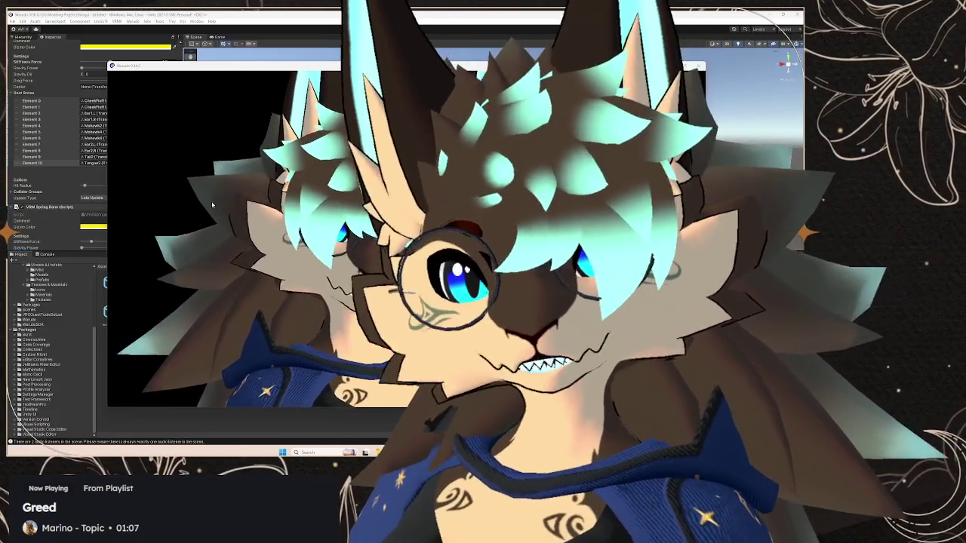
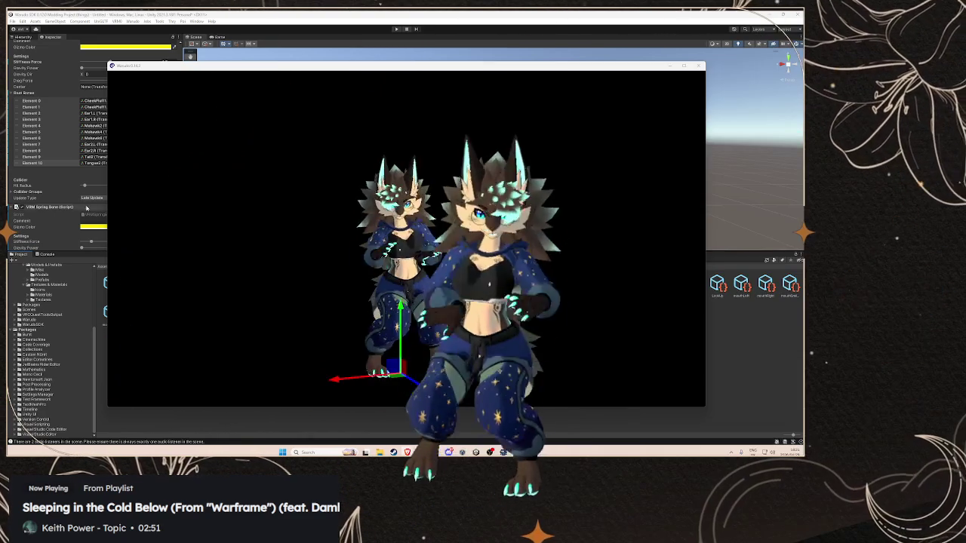
Hide the Warudo preview so the Unity editor window is in front
left_click(498, 12)
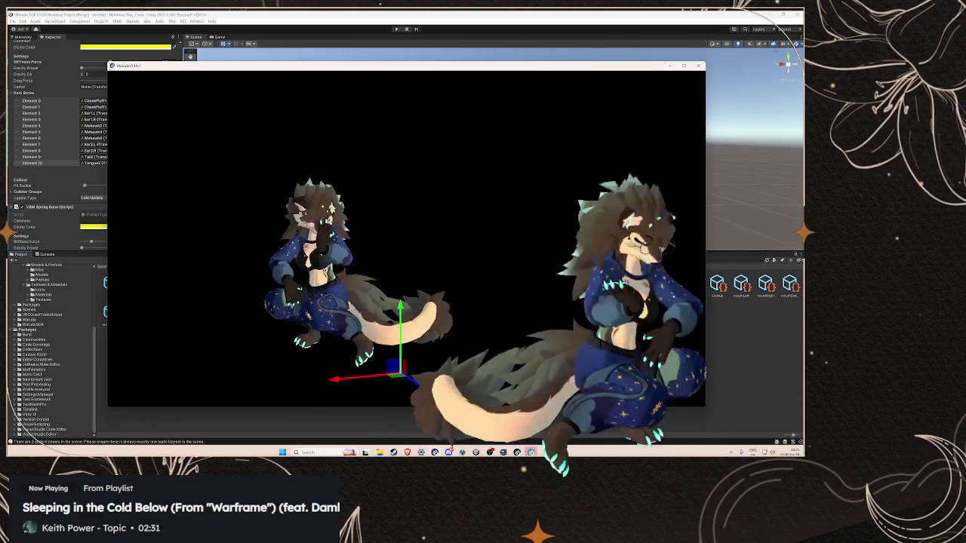
left_click(529, 12)
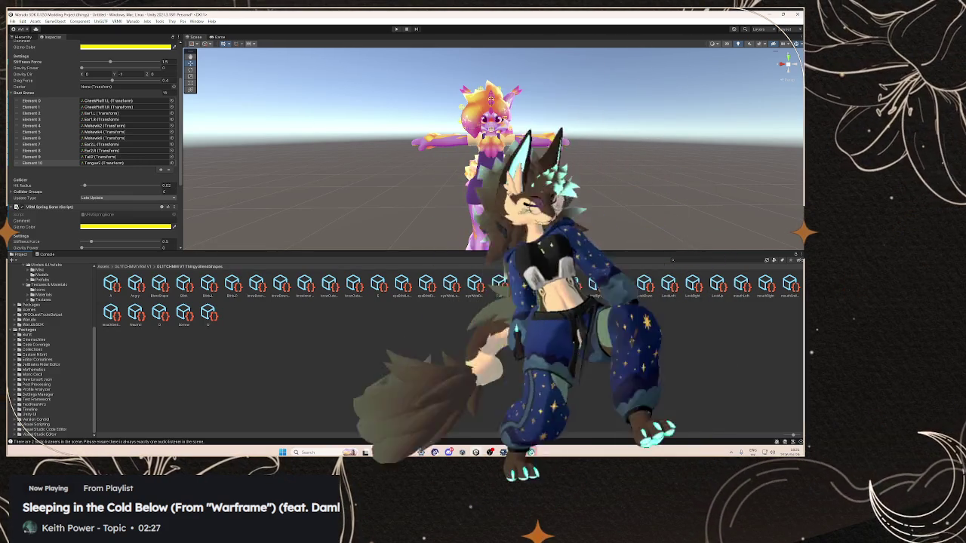
Clear the selection and scroll through the avatar's expanded armature in the Hierarchy
left_click(344, 357)
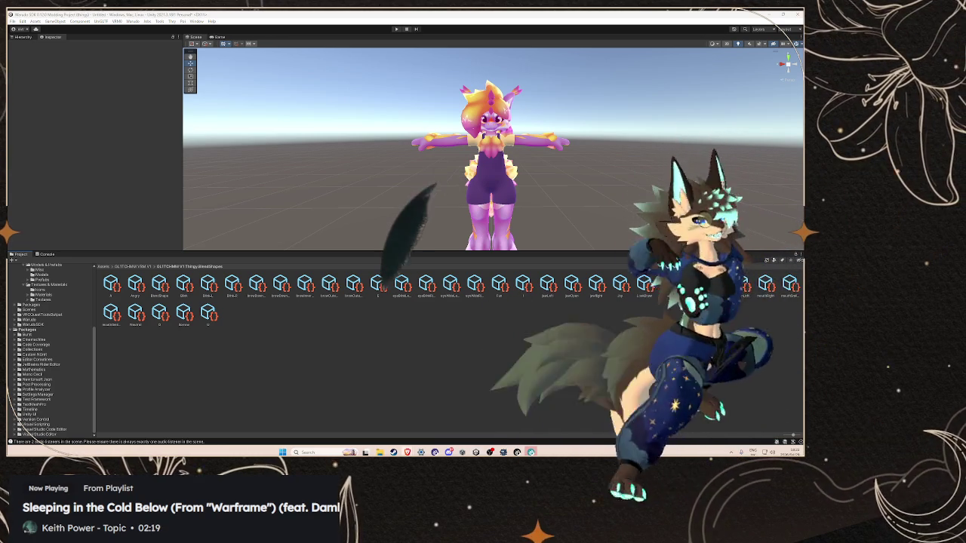
left_click(23, 37)
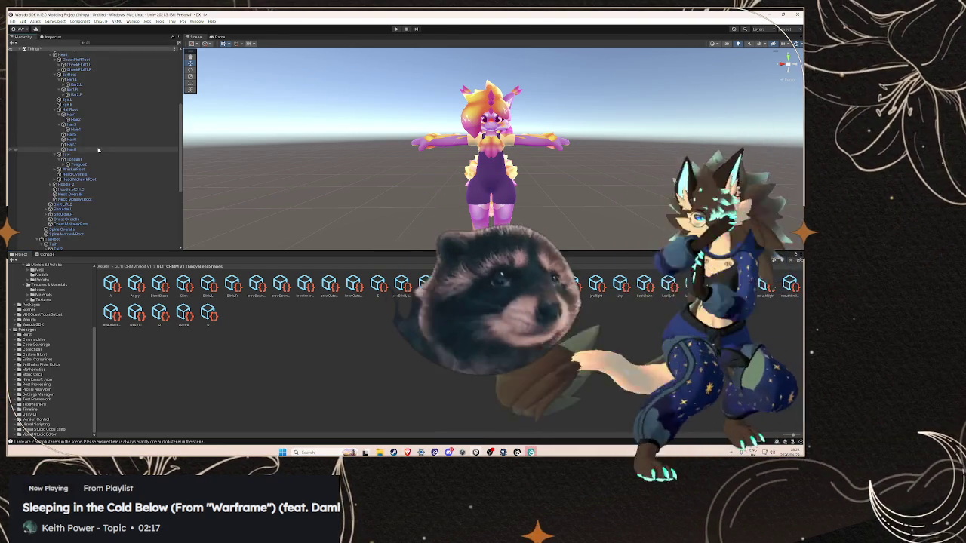
scroll(97, 149, "down", 5)
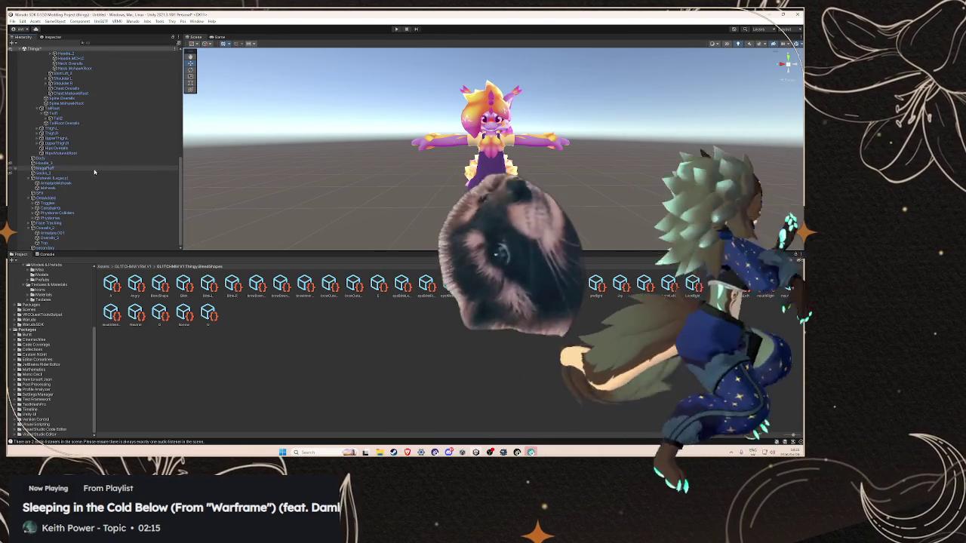
scroll(95, 172, "up", 10)
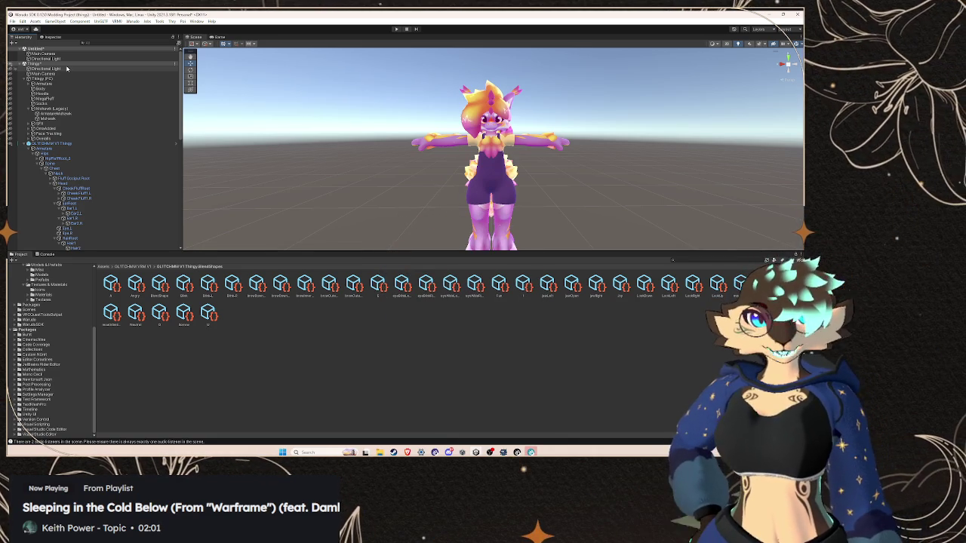
scroll(107, 148, "down", 10)
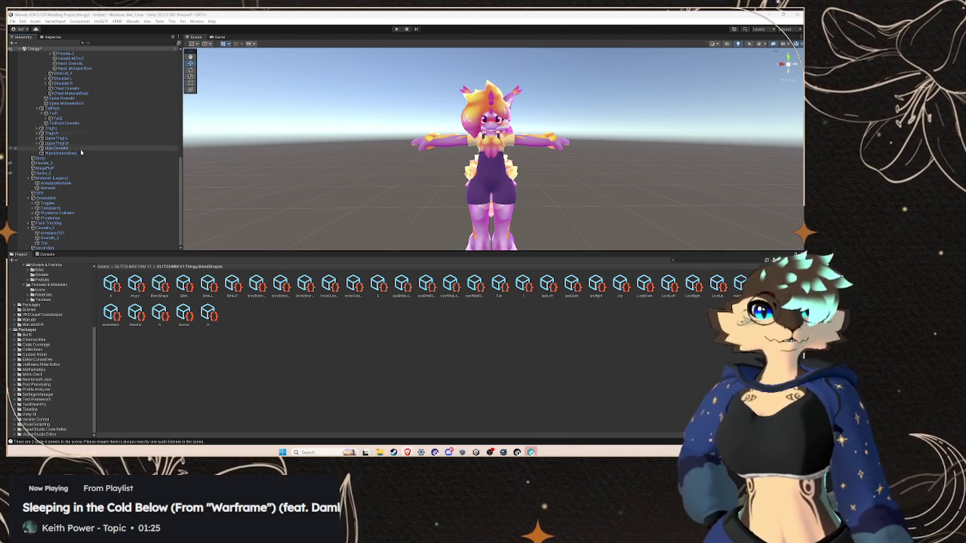
scroll(49, 55, "up", 10)
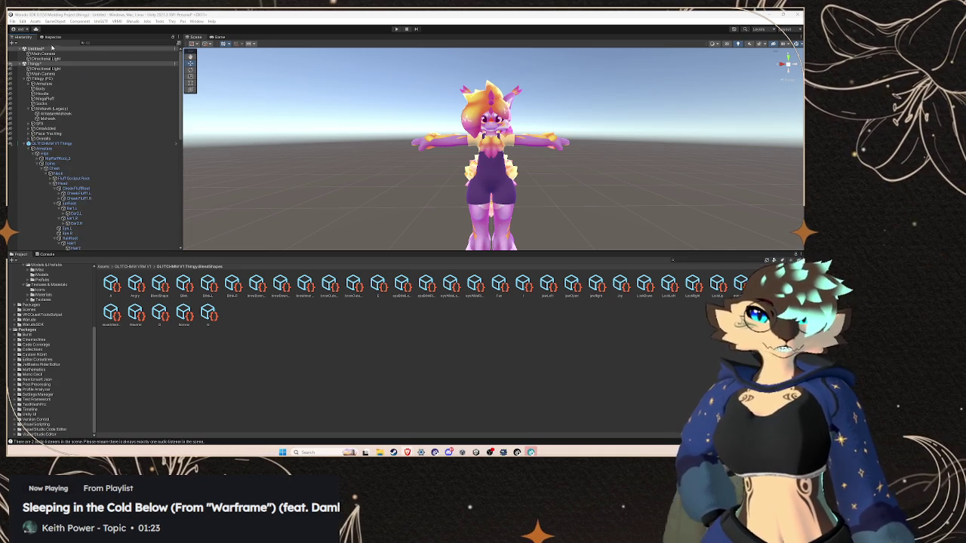
Select the GLITCHMM V1 Thingy root and open its avatar description asset from the Inspector
left_click(61, 143)
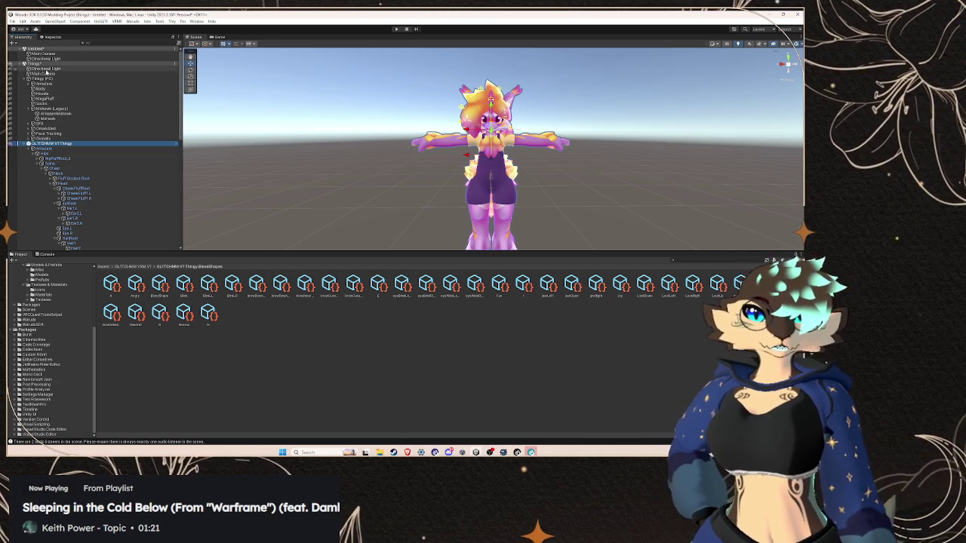
left_click(58, 37)
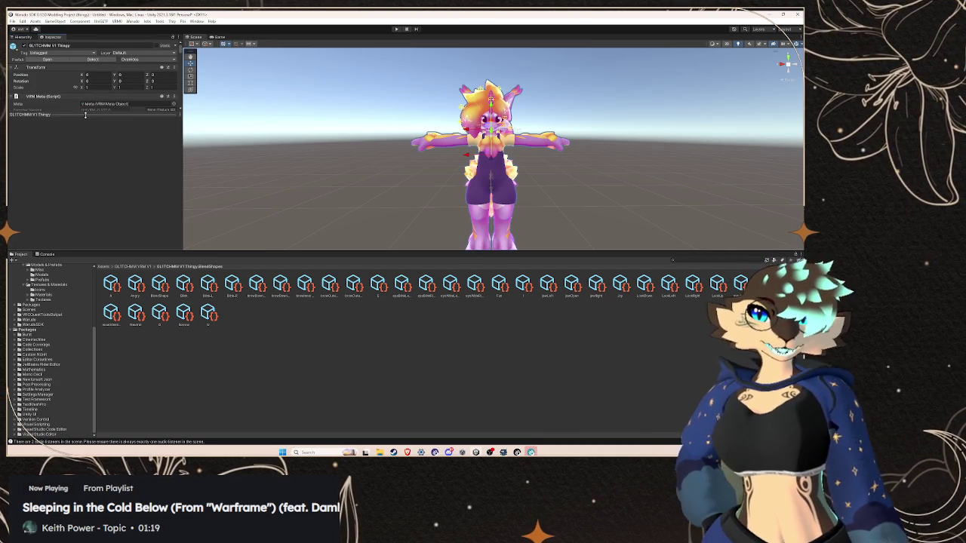
scroll(105, 181, "down", 5)
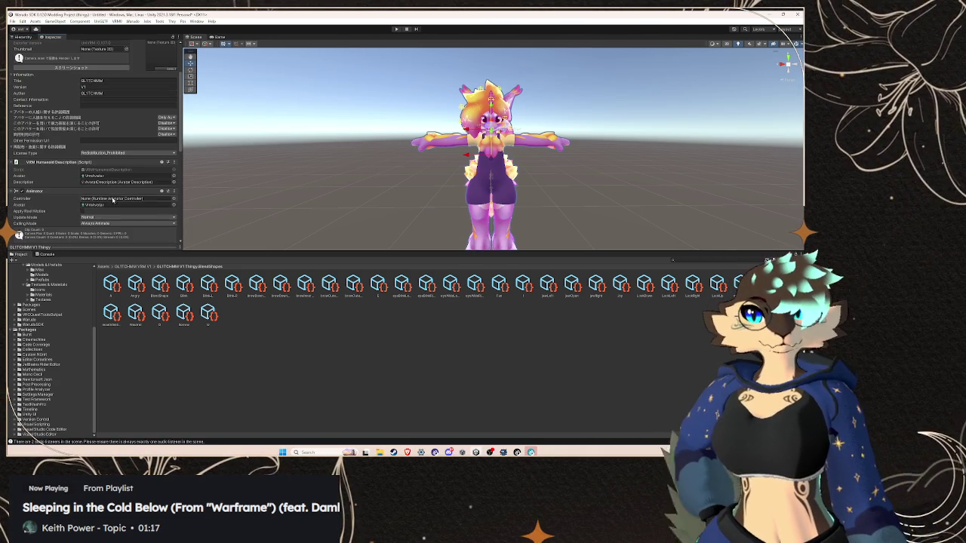
double_click(112, 183)
Reselect the avatar root and open the BlendShape Avatar asset from VRM Blend Shape Proxy
left_click(21, 37)
left_click(52, 37)
left_click(21, 37)
left_click(49, 139)
left_click(53, 144)
left_click(52, 37)
scroll(113, 145, "down", 6)
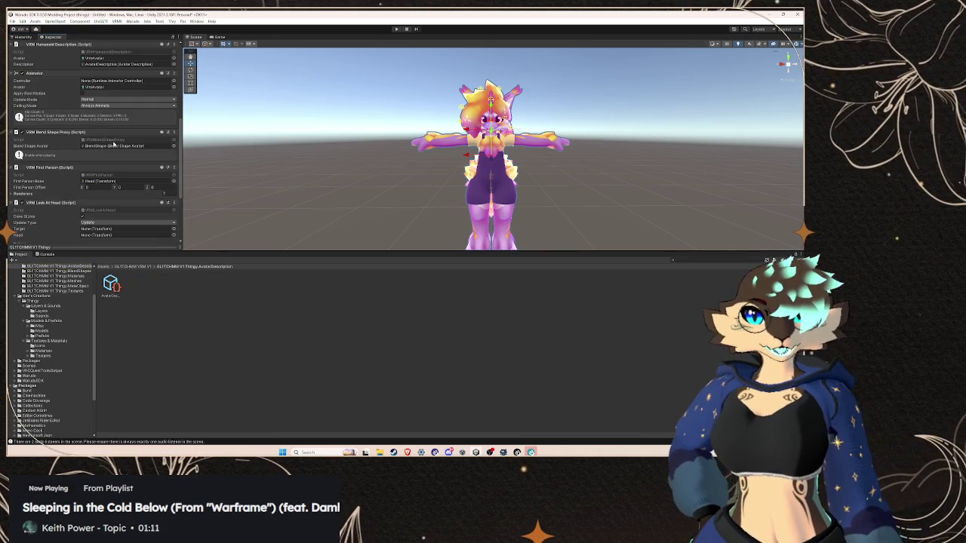
double_click(114, 146)
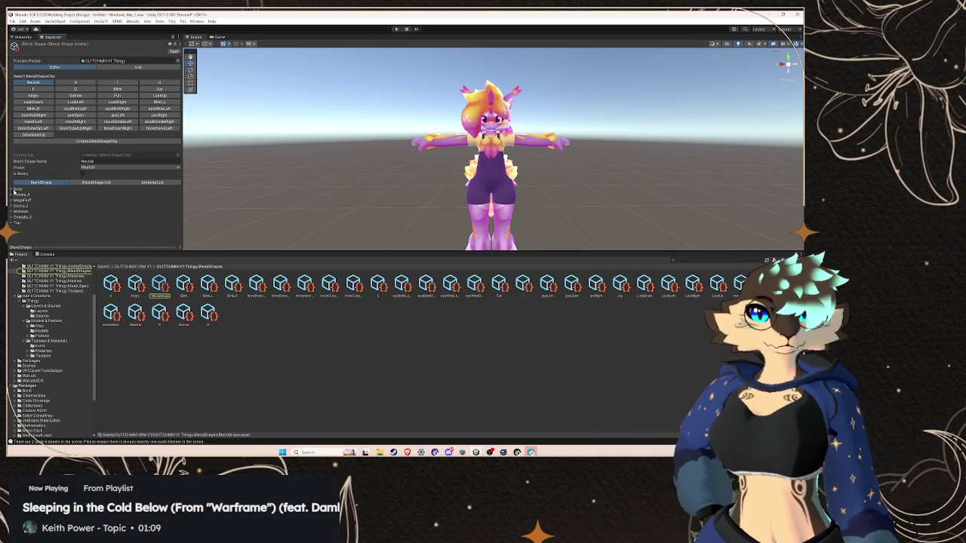
View the browInnerUp and A clips, enlarging the Scene view and blend shape slider list
left_click(14, 190)
left_click(32, 134)
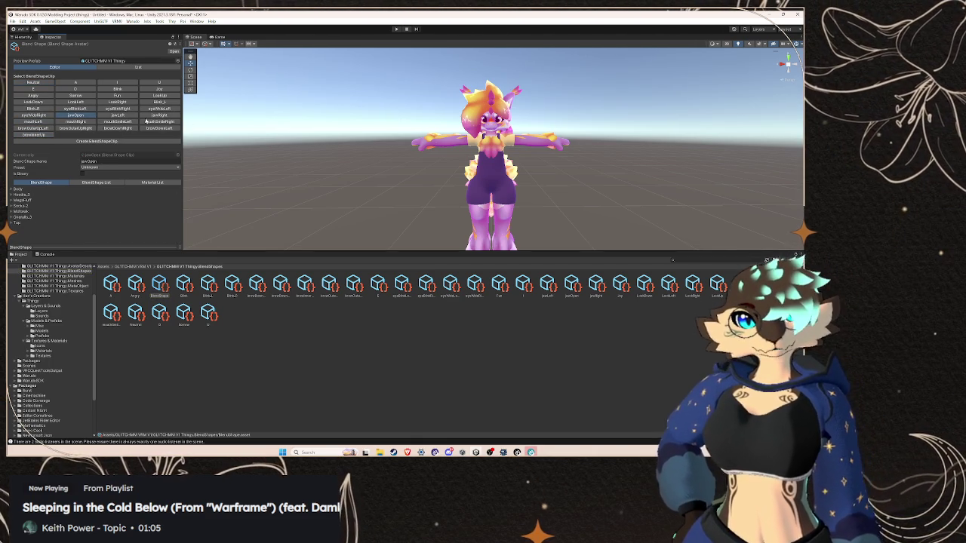
left_click(76, 83)
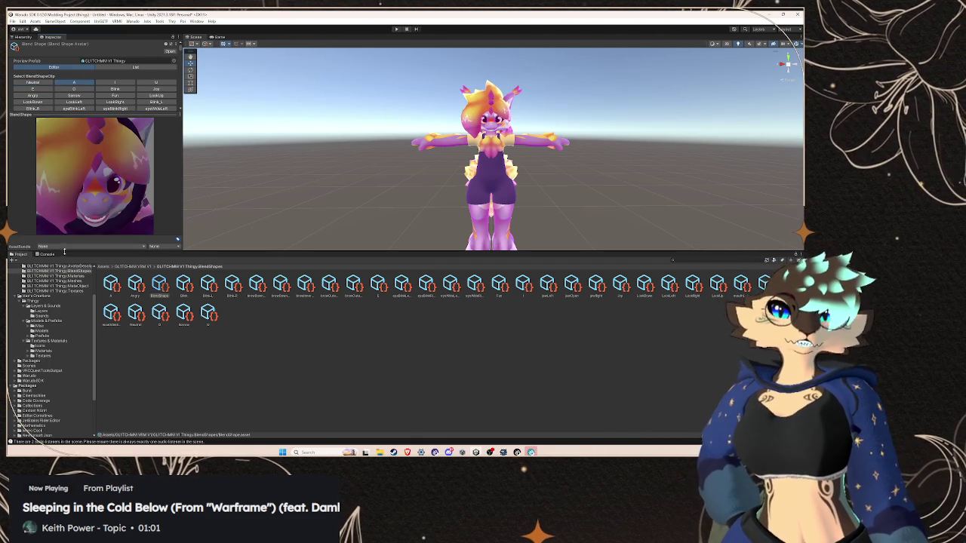
mouse_move(60, 249)
left_mouse_down()
mouse_move(74, 412)
mouse_move(74, 376)
left_mouse_up()
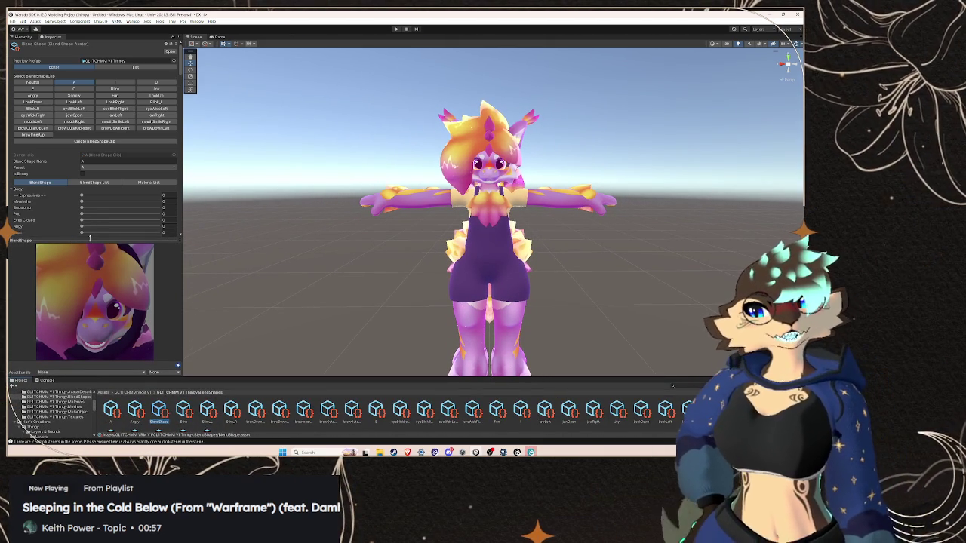
left_click_drag(92, 235, 94, 260)
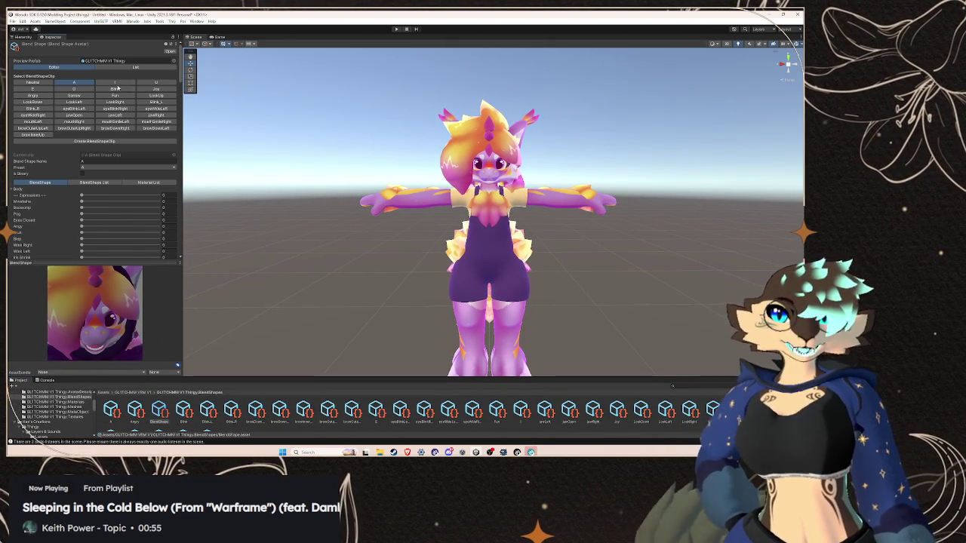
Step through the I, Blink and Fun clips and expand Fun's Body blend shapes
left_click(117, 82)
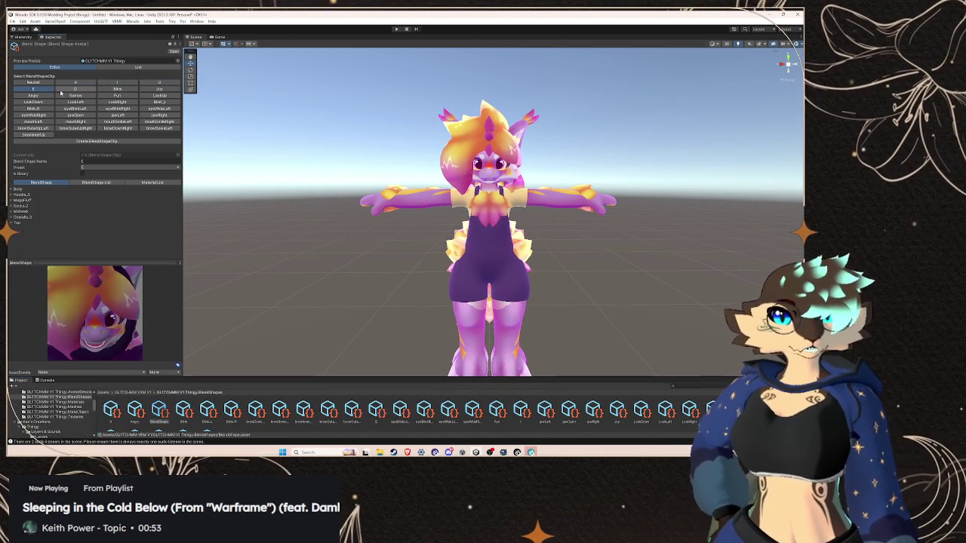
left_click(117, 89)
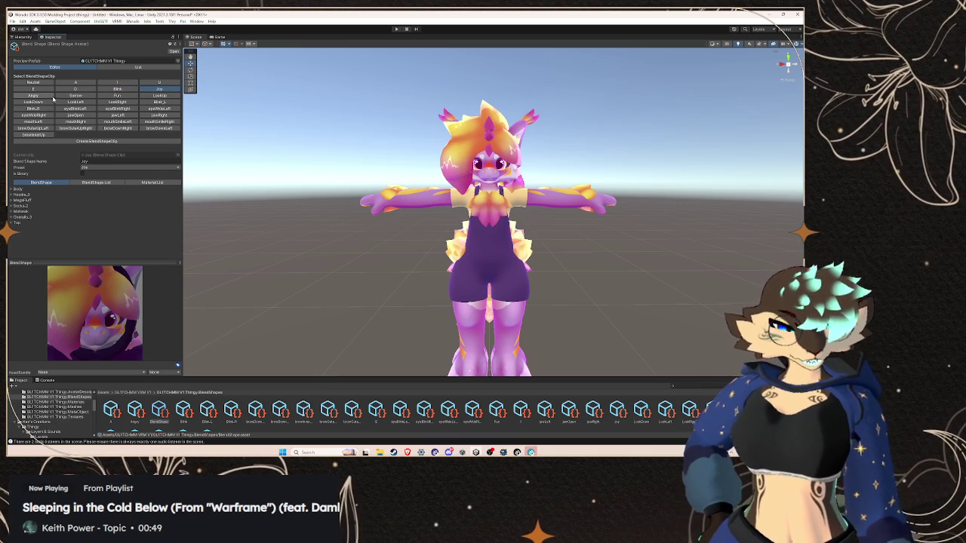
left_click(114, 95)
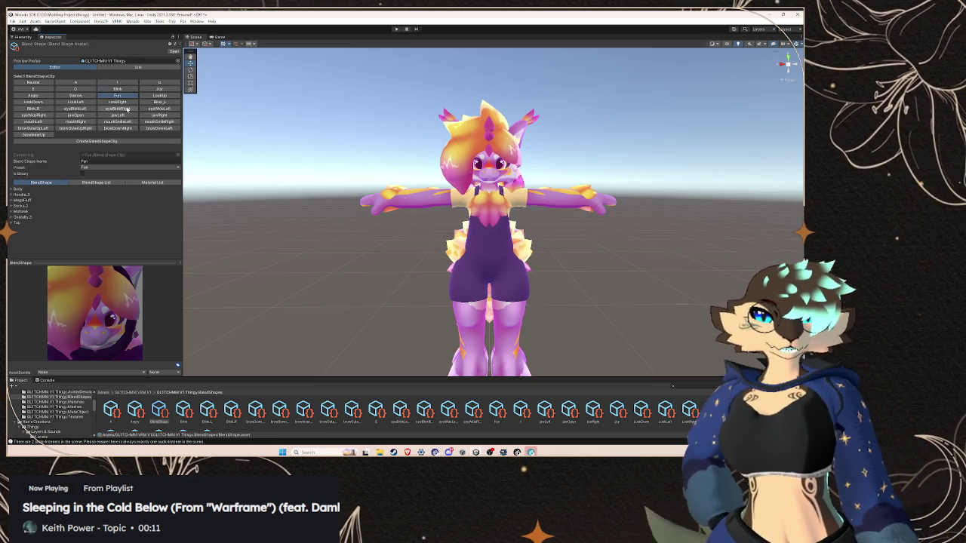
left_click(14, 190)
scroll(58, 207, "down", 1)
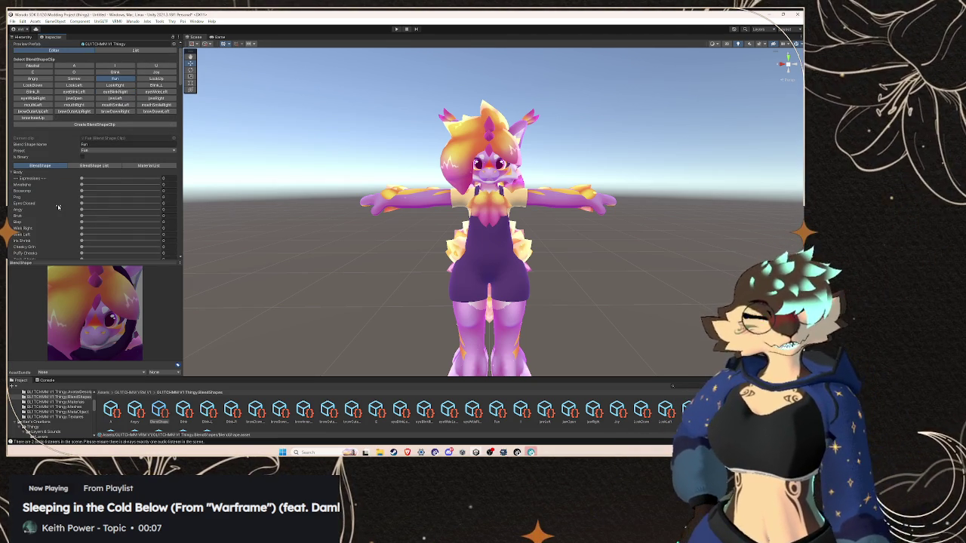
Set the Fun clip's Mouthwide to 0, then check Boopwomp, Pog and Angry across the slider list
scroll(58, 207, "down", 1)
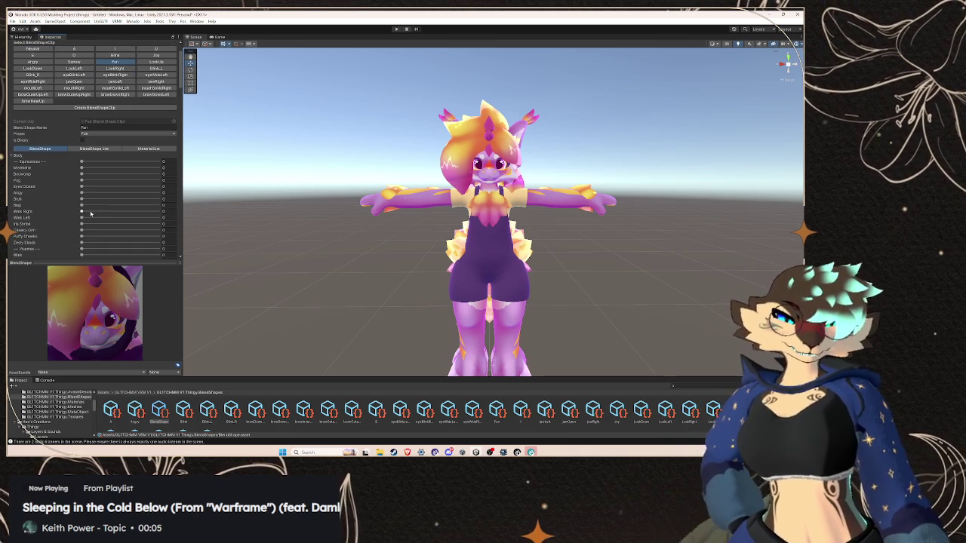
scroll(93, 208, "down", 1)
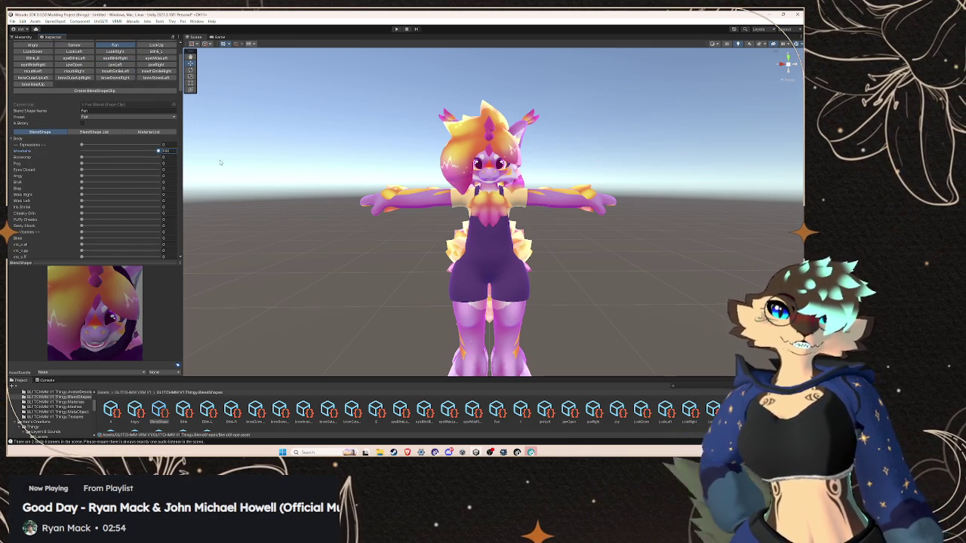
left_click(82, 151)
left_click(35, 158)
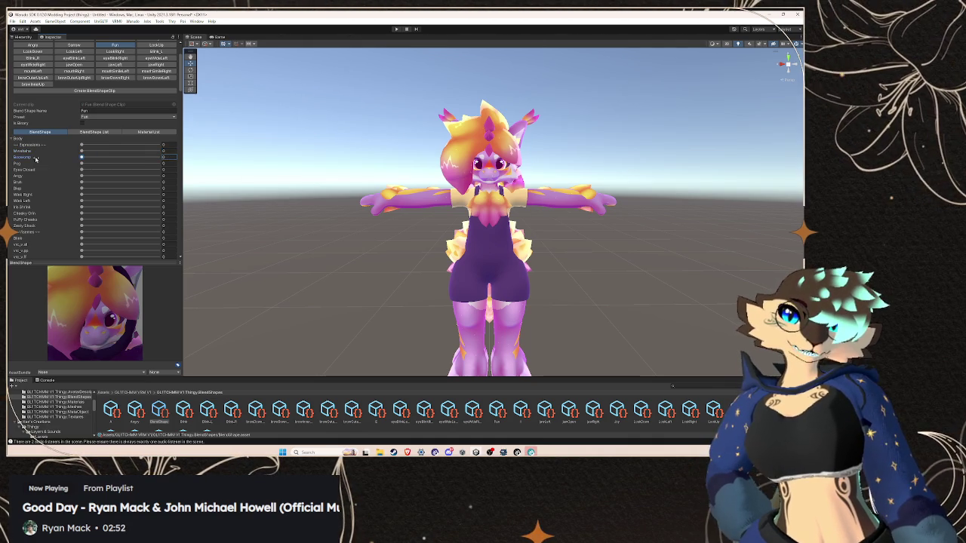
left_click(16, 163)
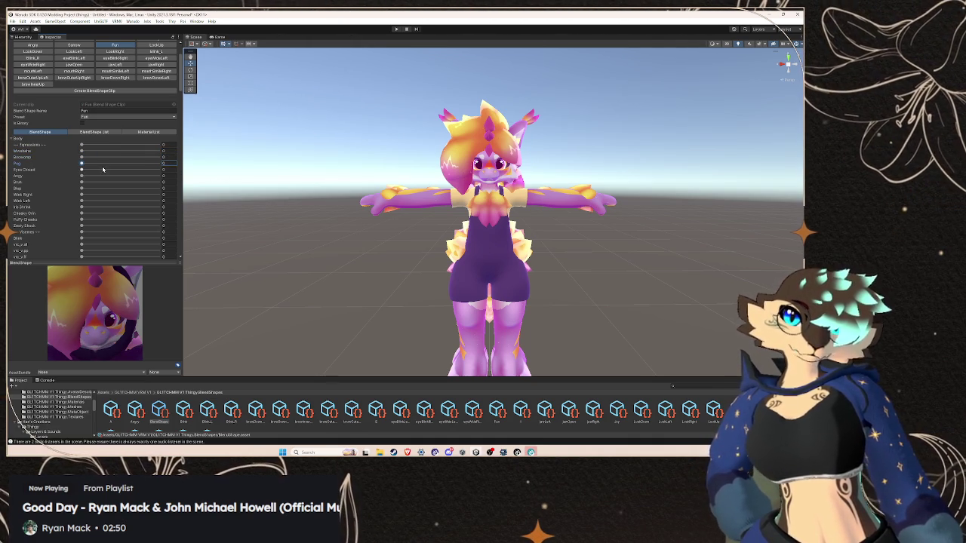
left_click(80, 175)
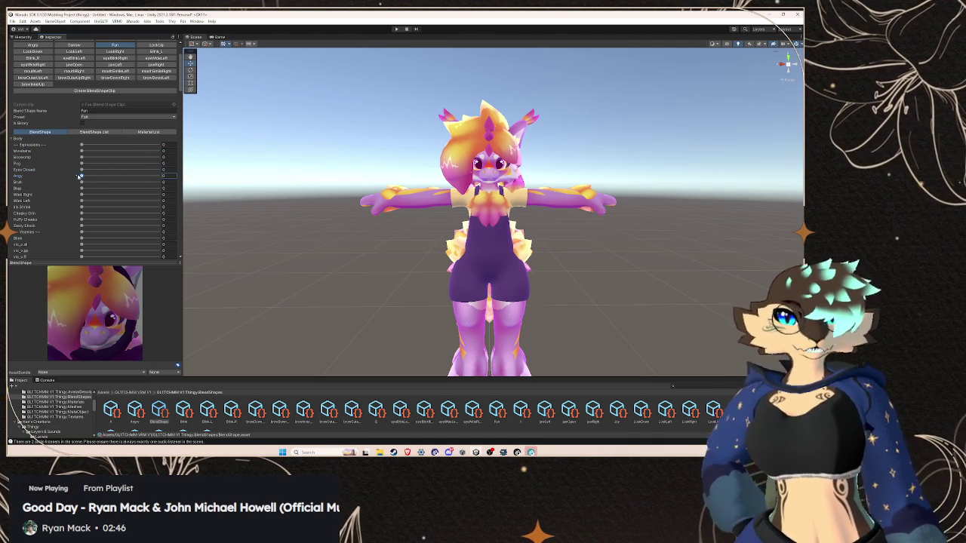
scroll(70, 116, "up", 2)
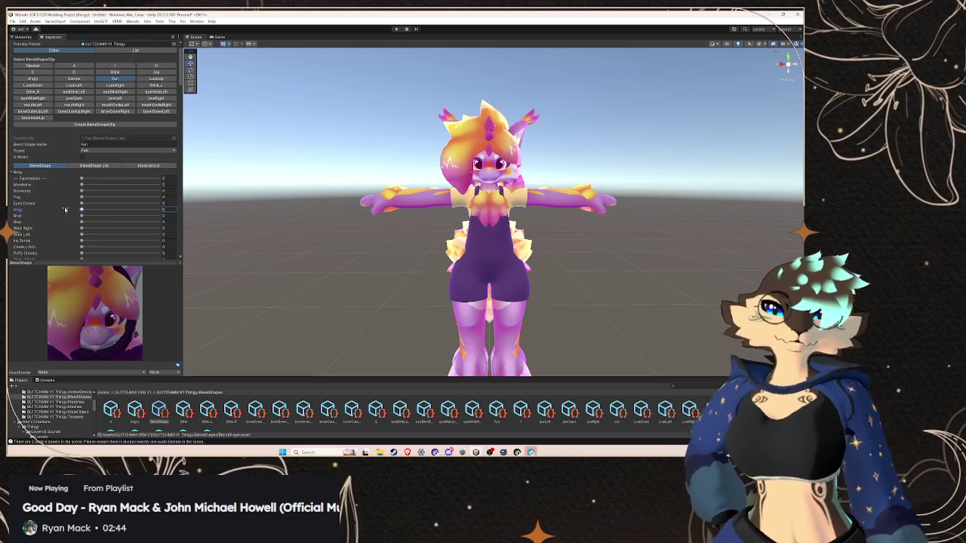
scroll(64, 209, "down", 10)
scroll(63, 204, "down", 15)
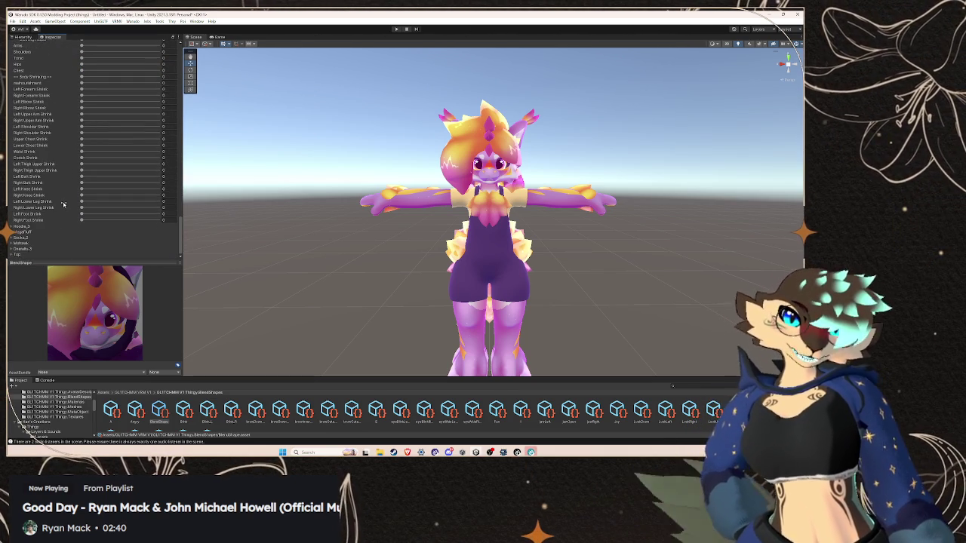
scroll(64, 204, "up", 6)
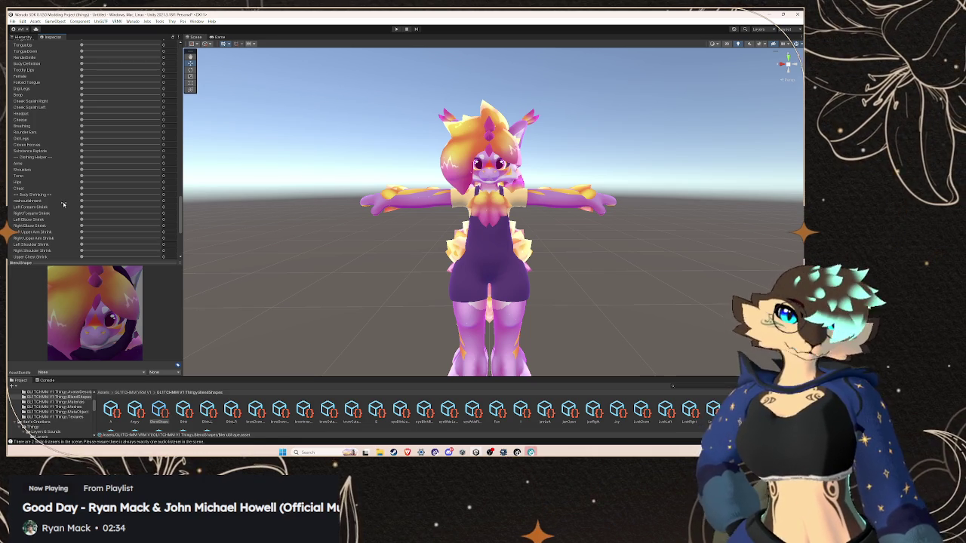
scroll(64, 203, "up", 15)
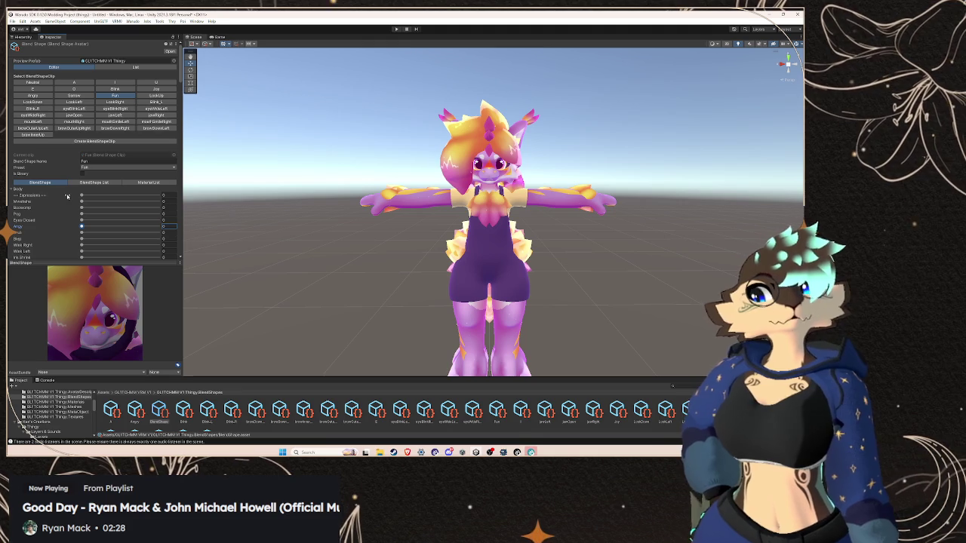
scroll(581, 98, "up", 5)
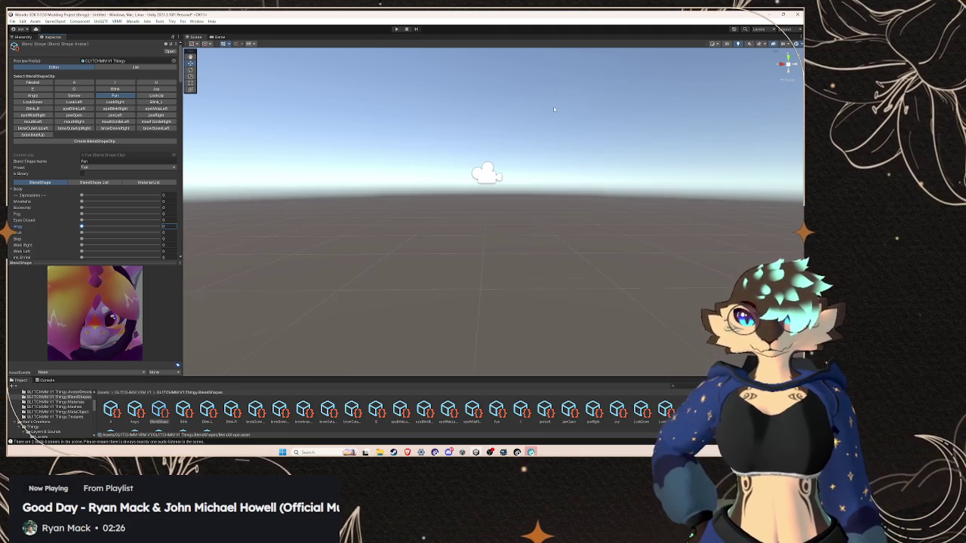
Preview Cheeky Grin at full strength in the Fun clip, then reset it to 0
scroll(553, 105, "down", 5)
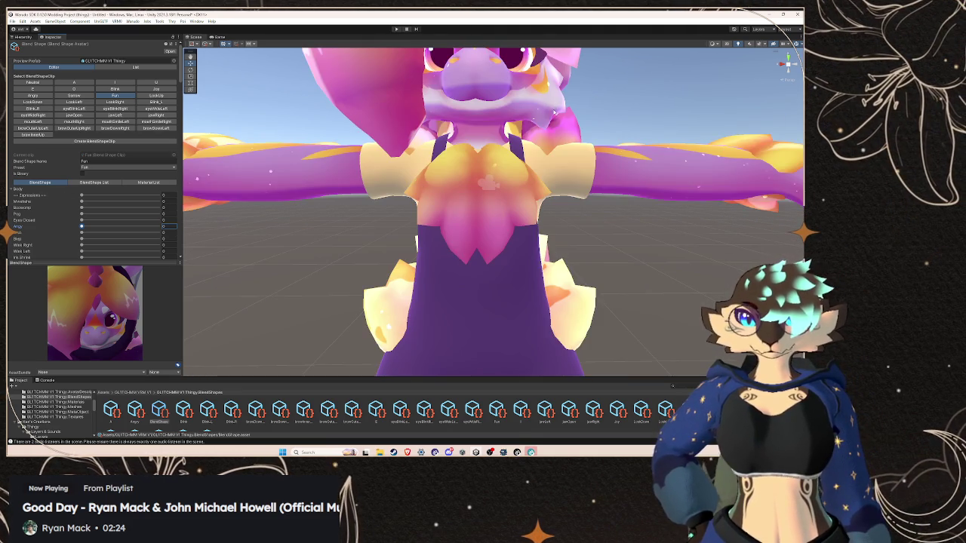
scroll(553, 112, "up", 2)
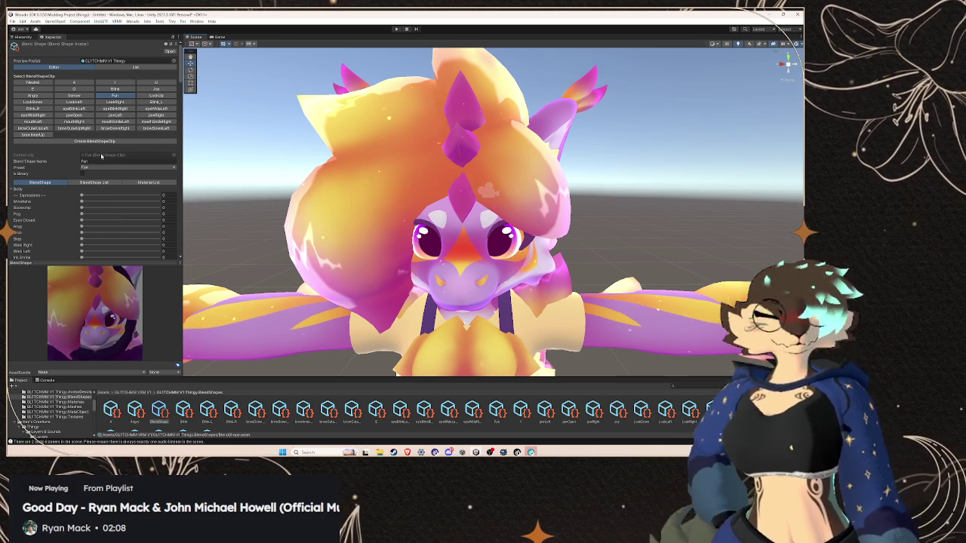
scroll(73, 243, "down", 2)
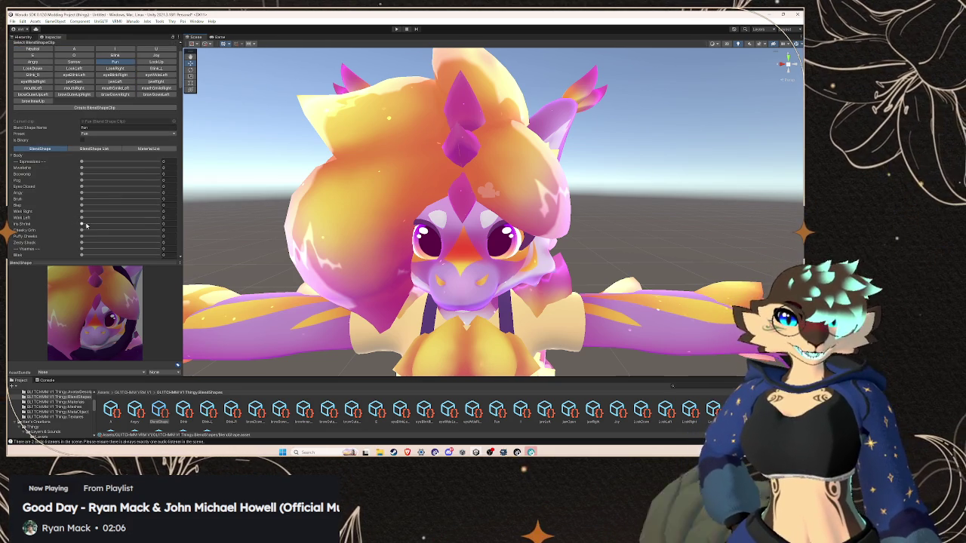
left_click_drag(82, 231, 204, 234)
left_click(81, 229)
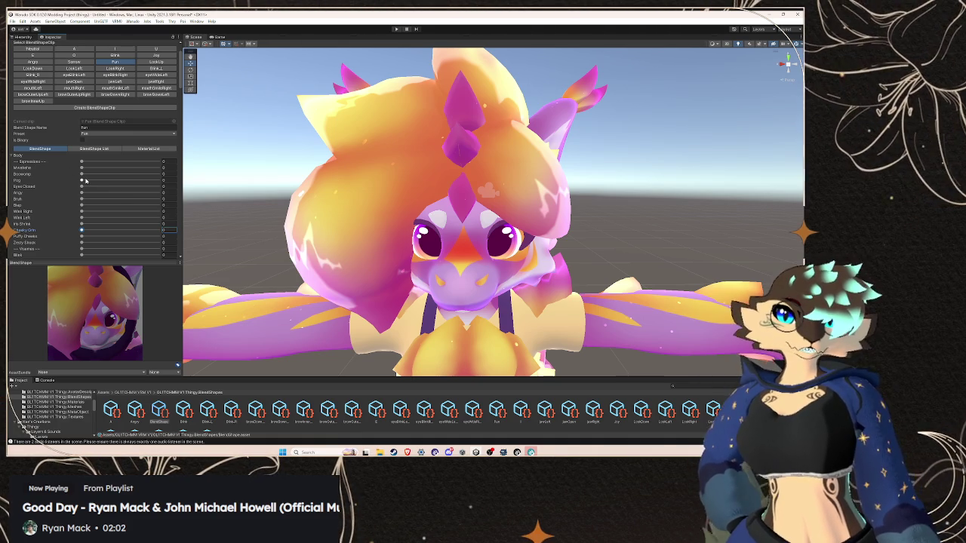
left_click(86, 180)
left_click(85, 174)
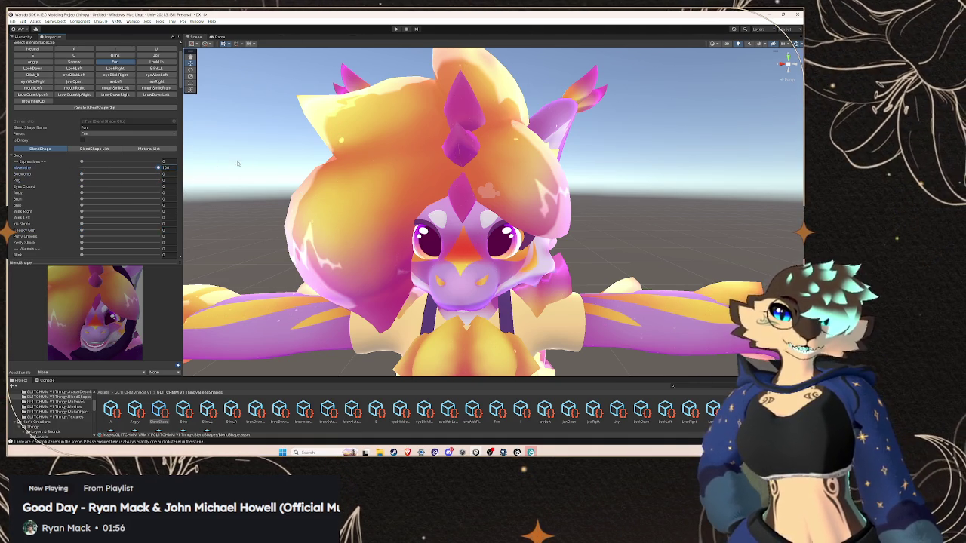
In the Joy clip's Body shapes, preview Puffy Cheeks at full strength and undo it with Ctrl+Z
left_click(155, 61)
left_click(159, 89)
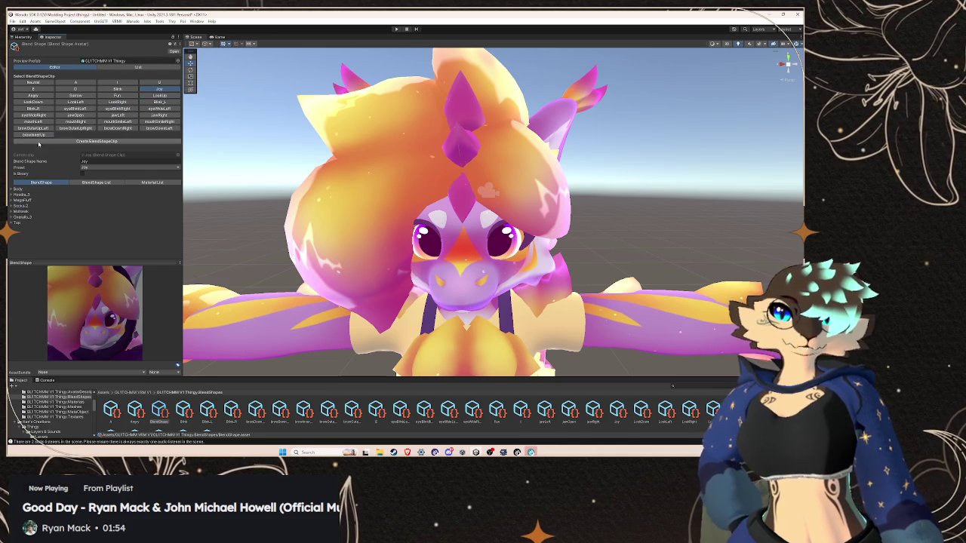
left_click(12, 190)
scroll(80, 170, "down", 3)
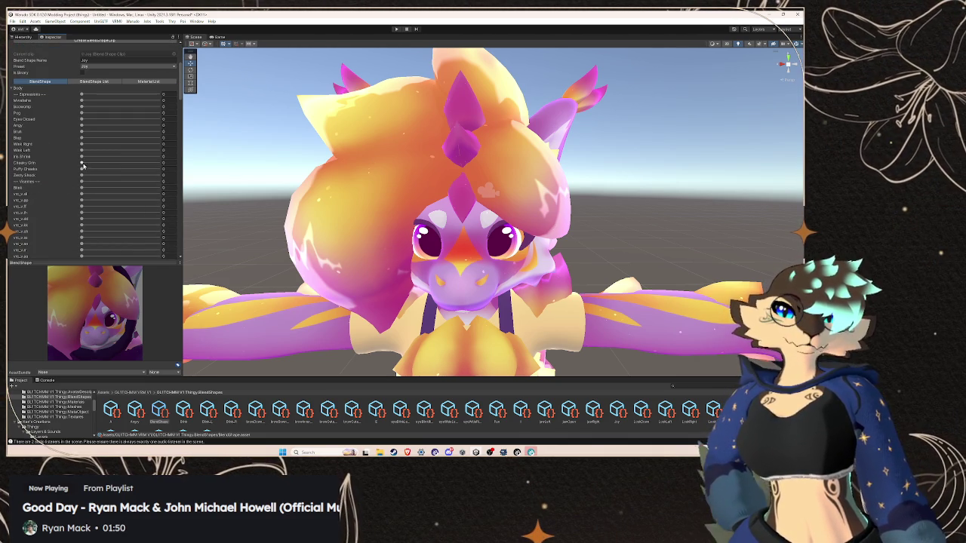
left_click_drag(82, 171, 368, 178)
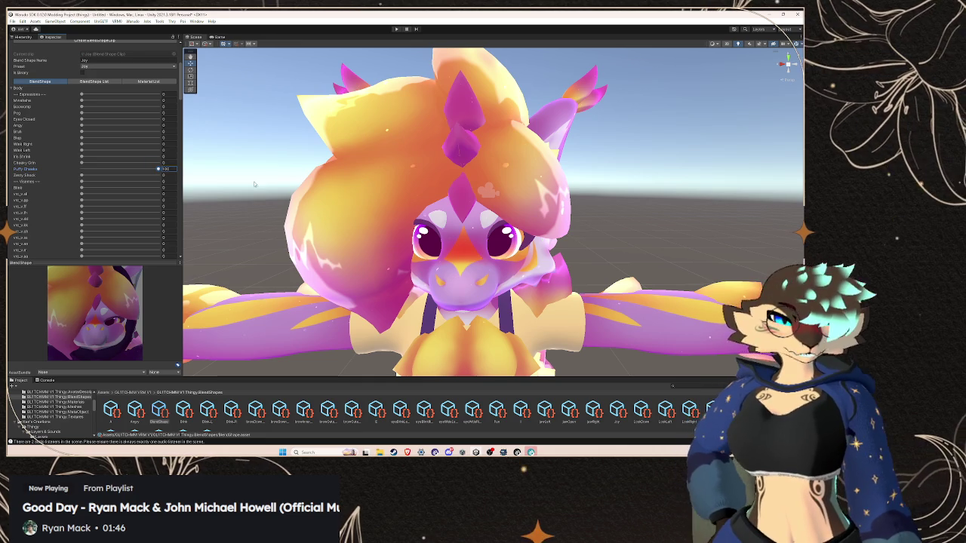
key("ctrl+z")
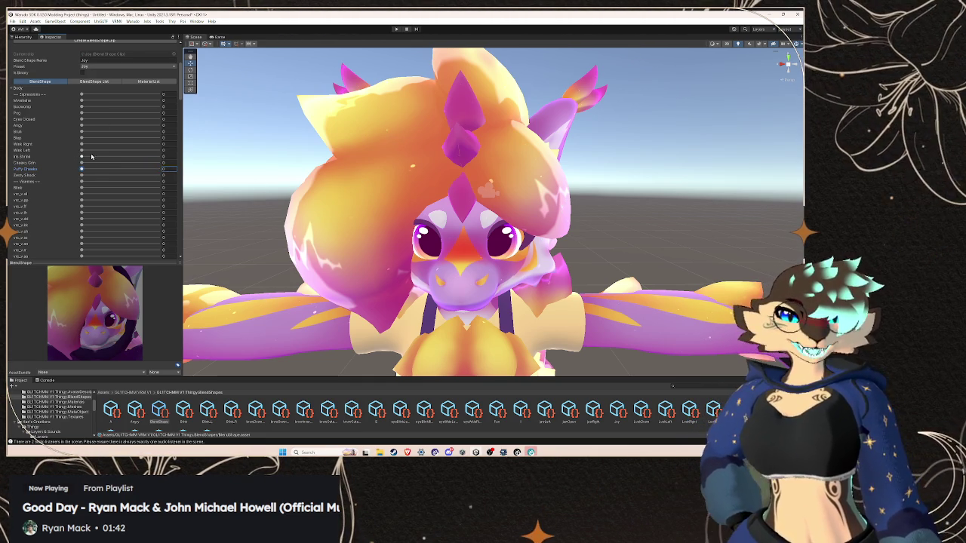
left_click_drag(83, 170, 313, 175)
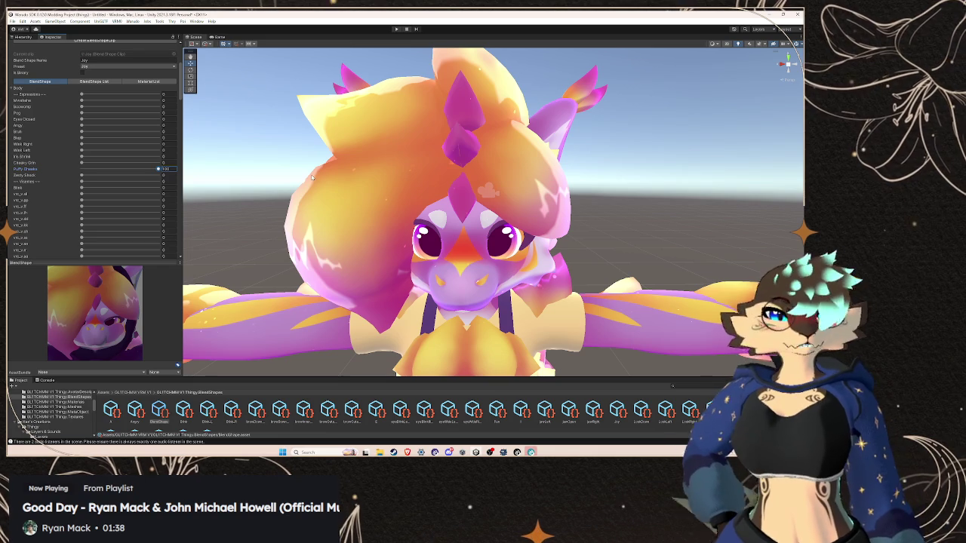
key("ctrl+z")
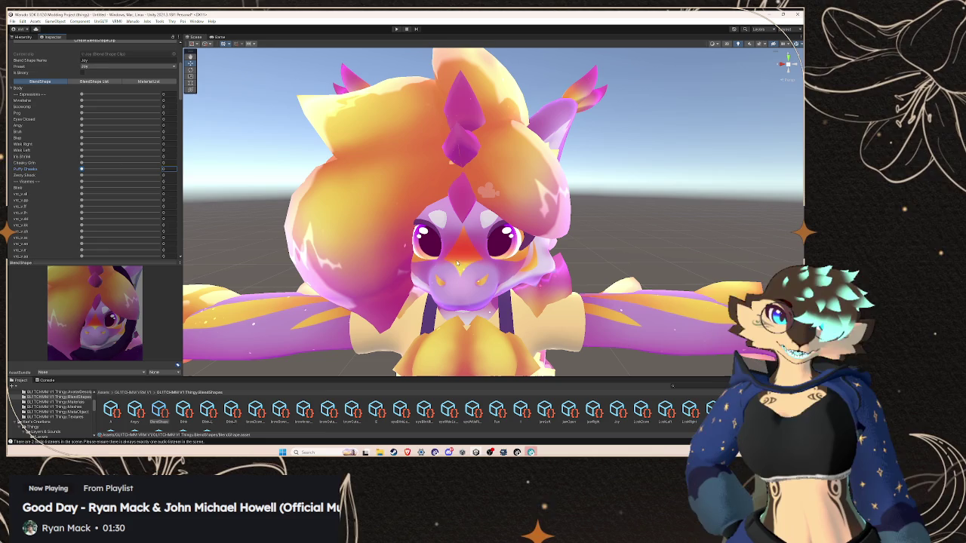
Select the Body mesh and expand its Skinned Mesh Renderer BlendShapes list
left_click(417, 215)
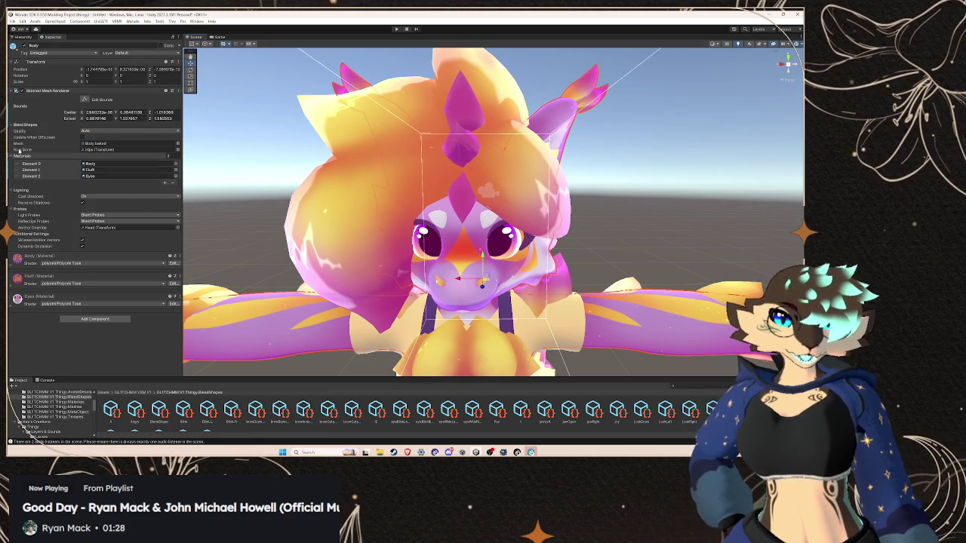
left_click(24, 124)
scroll(52, 210, "down", 3)
scroll(51, 211, "down", 5)
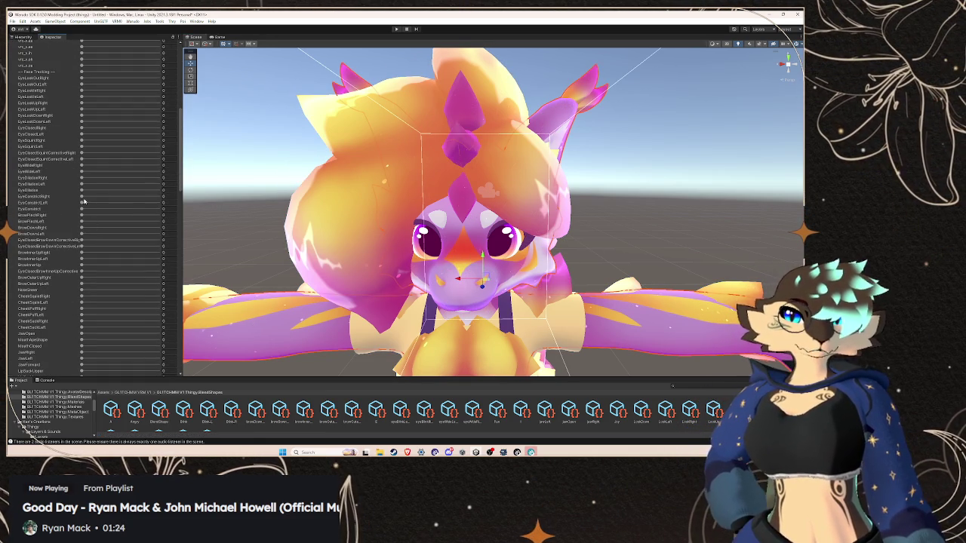
Preview EyeDilation at 100, return it to 0, then raise EyeDilationRight on one eye
left_click_drag(83, 190, 160, 191)
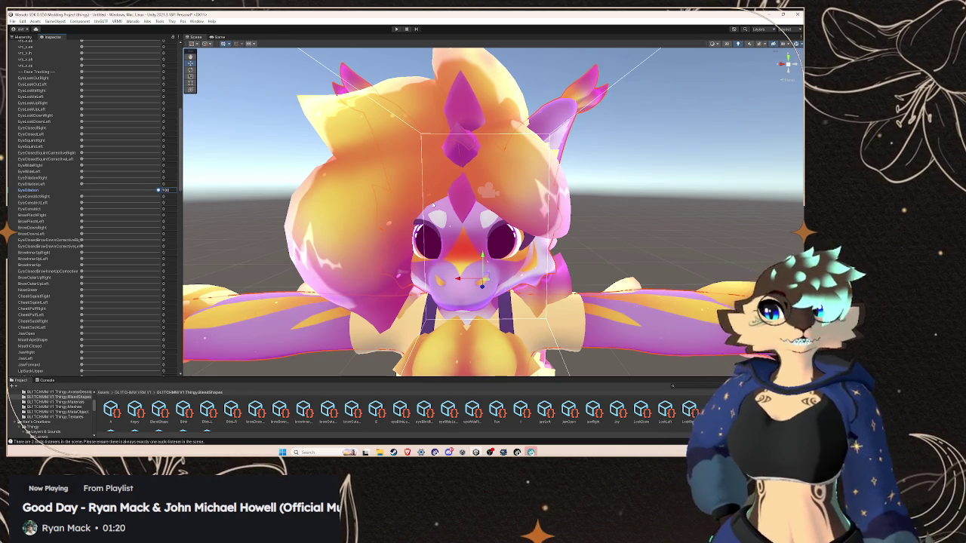
scroll(452, 196, "up", 3)
scroll(468, 189, "down", 3)
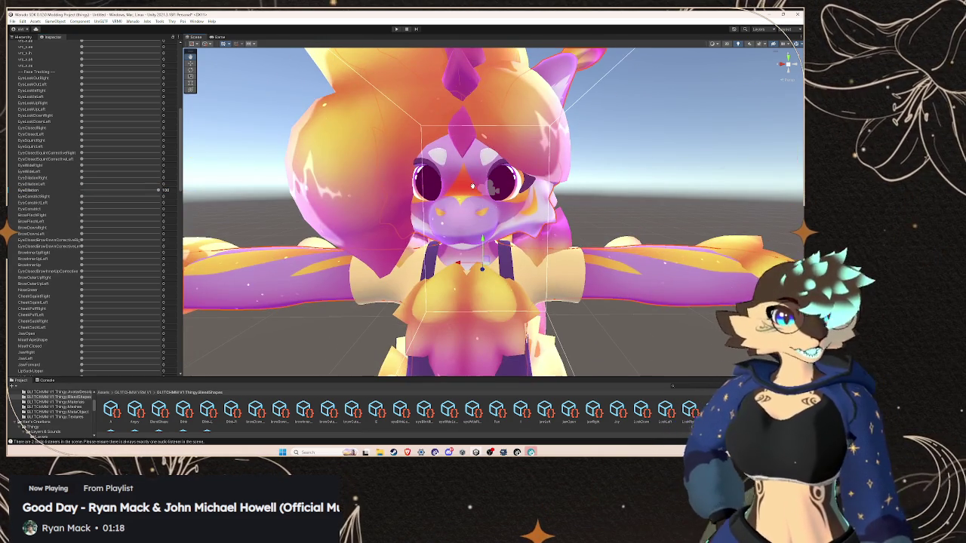
scroll(473, 186, "up", 5)
scroll(504, 179, "down", 3)
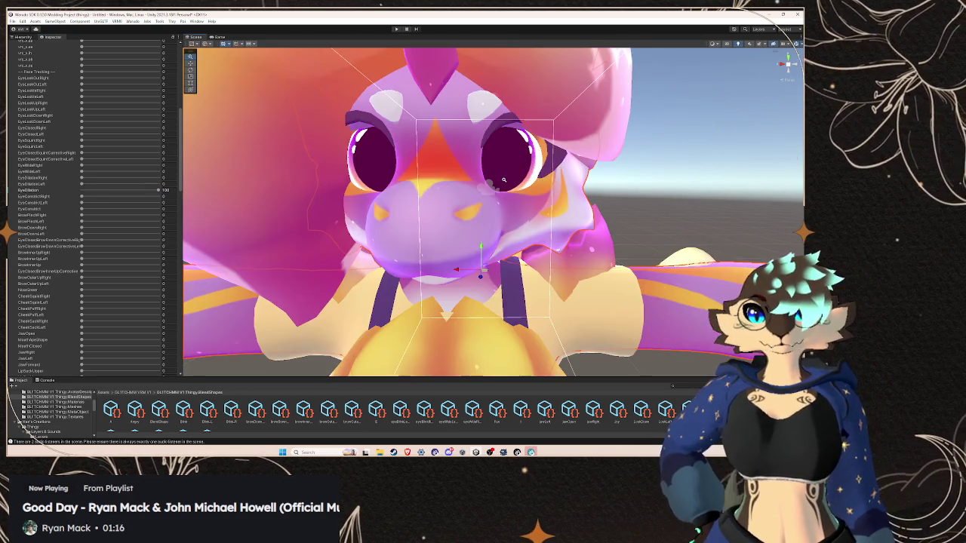
scroll(504, 179, "up", 3)
scroll(505, 183, "down", 2)
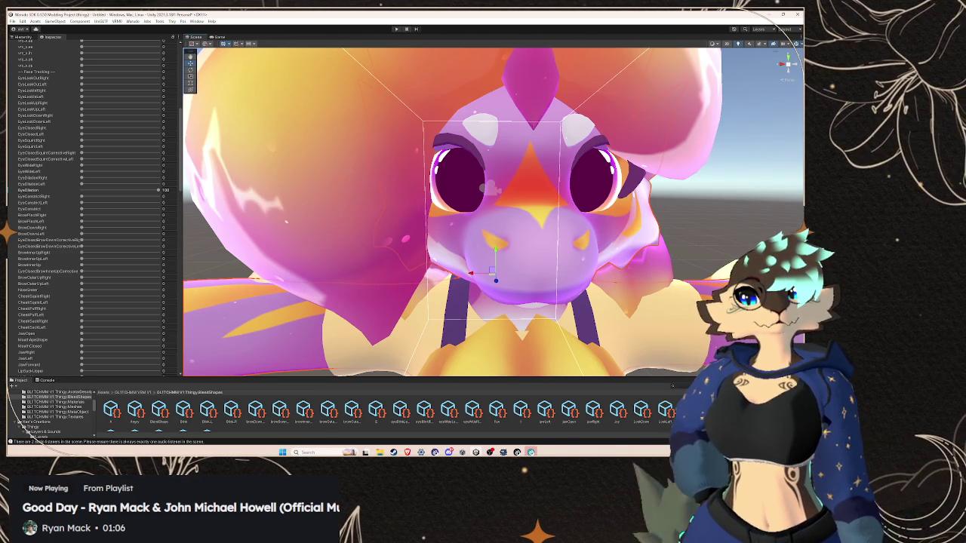
left_click_drag(158, 189, 82, 190)
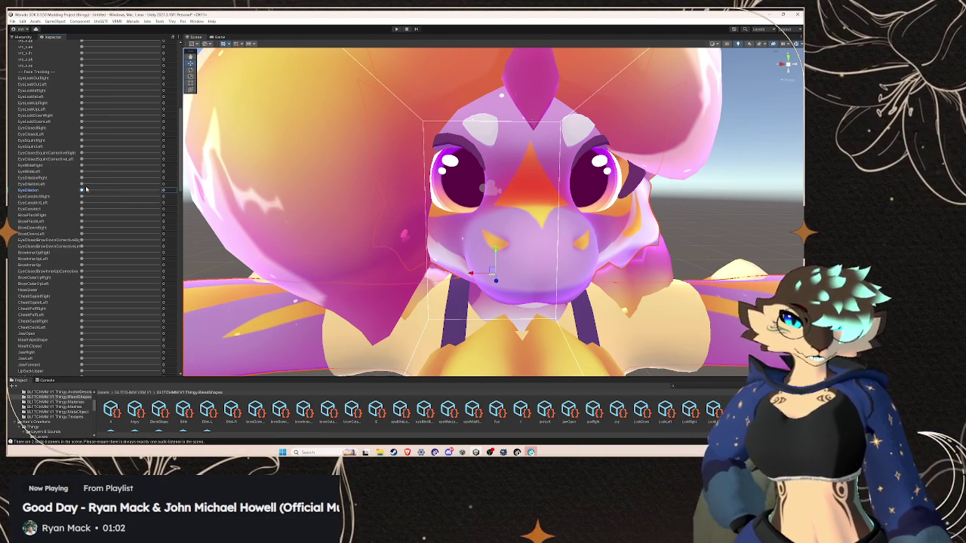
mouse_move(85, 179)
left_mouse_down()
mouse_move(144, 178)
mouse_move(91, 191)
mouse_move(336, 220)
left_mouse_up()
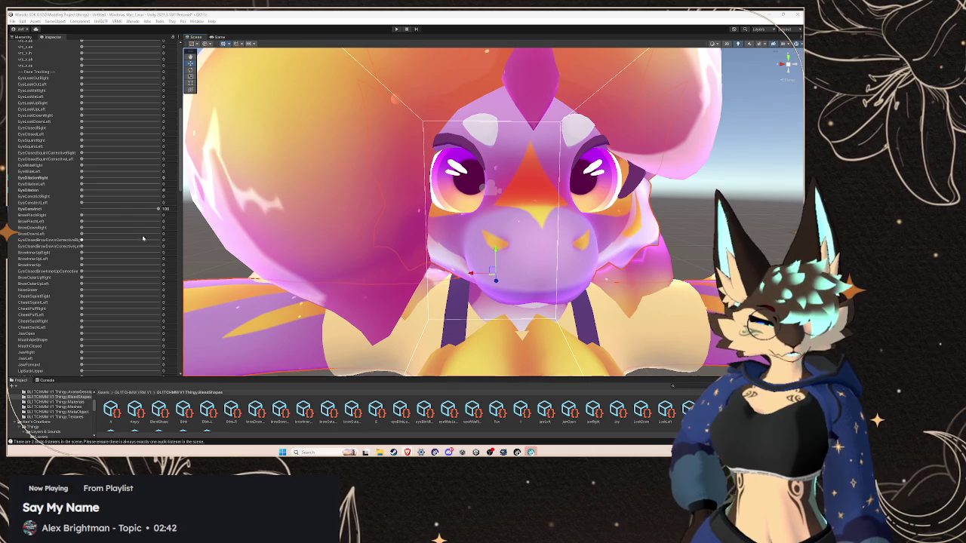
Reset the eye blend shape slider to 0 and collapse the Body mesh's BlendShapes list
left_click_drag(135, 210, 80, 210)
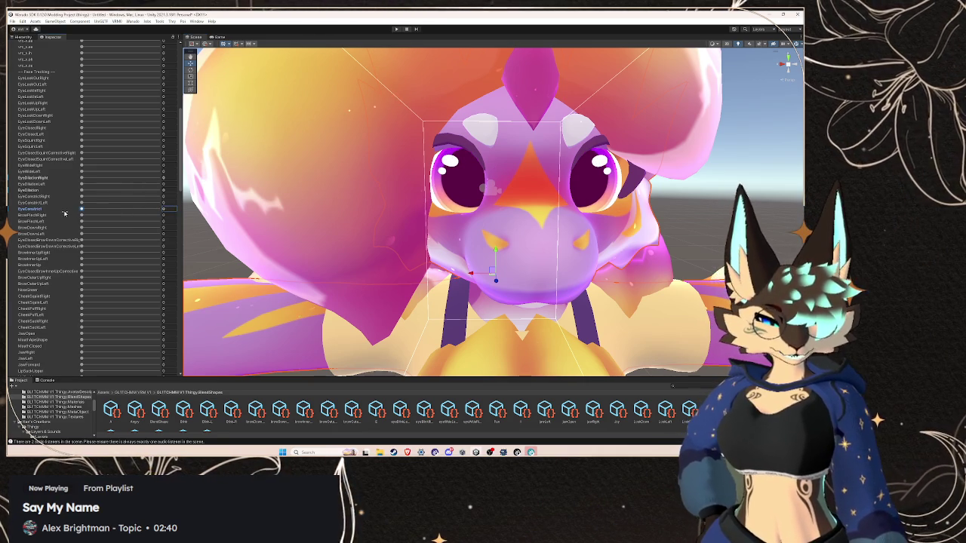
scroll(74, 232, "up", 5)
scroll(75, 232, "up", 10)
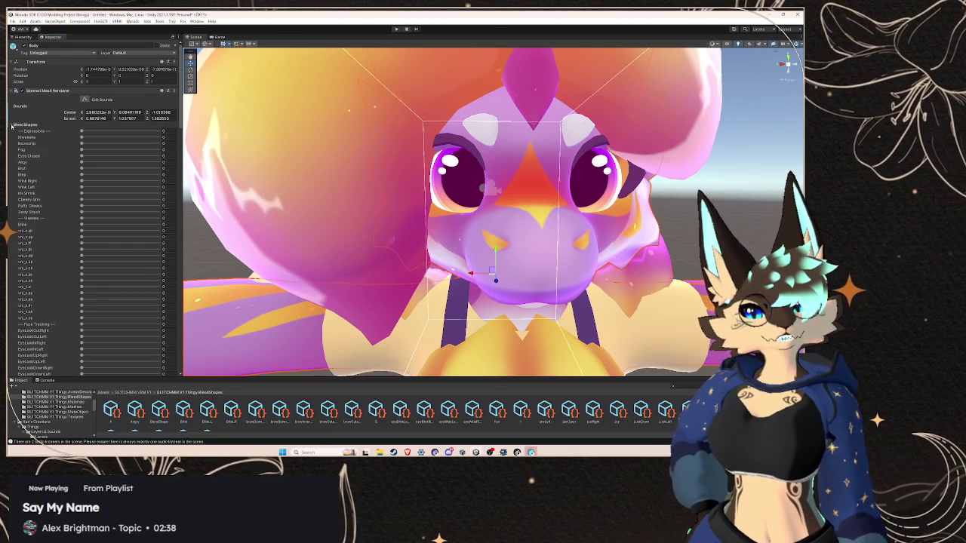
left_click(12, 125)
Select GLITCHMM V1 Thingy and open its Blend Shape Avatar from VRM Blend Shape Proxy
left_click(30, 37)
scroll(52, 113, "down", 3)
scroll(53, 113, "up", 3)
left_click(53, 143)
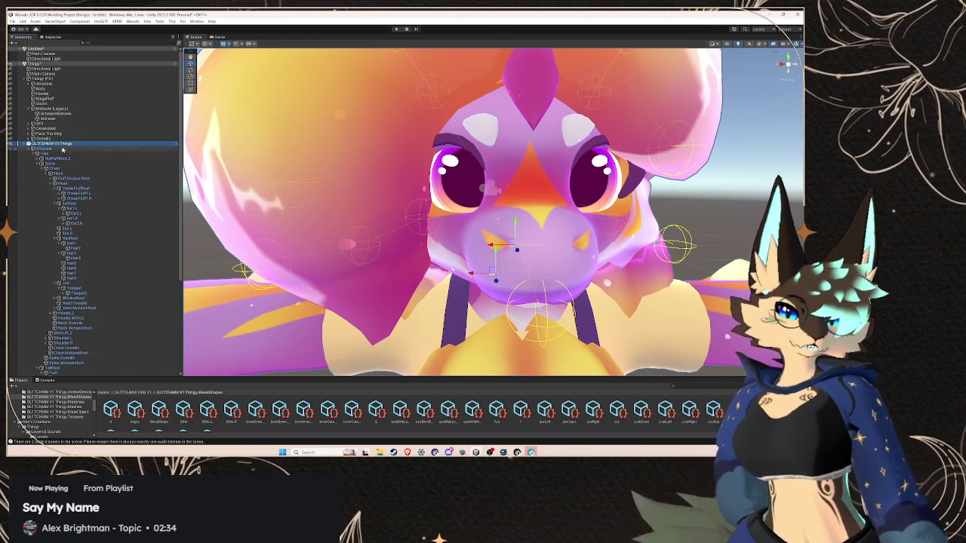
scroll(57, 113, "down", 5)
left_click(60, 37)
scroll(96, 183, "down", 10)
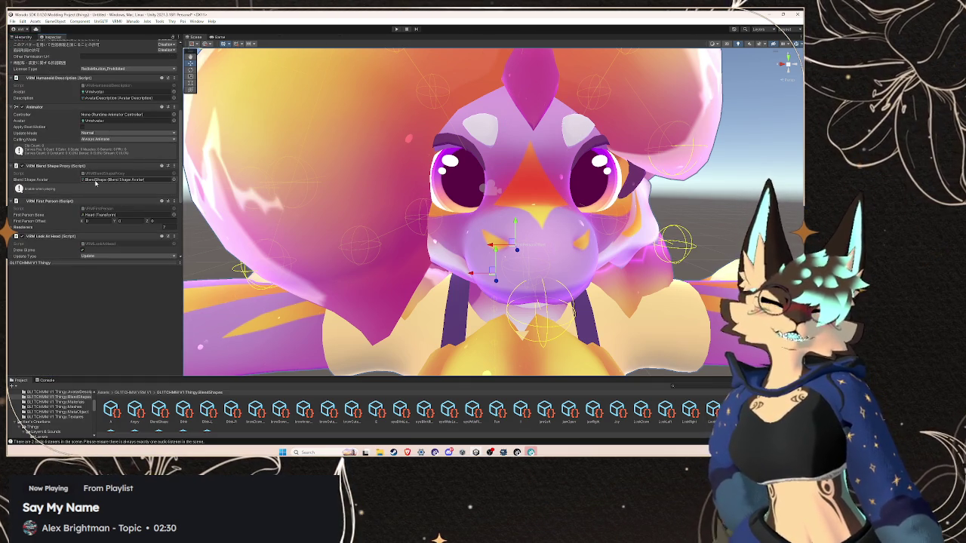
double_click(97, 180)
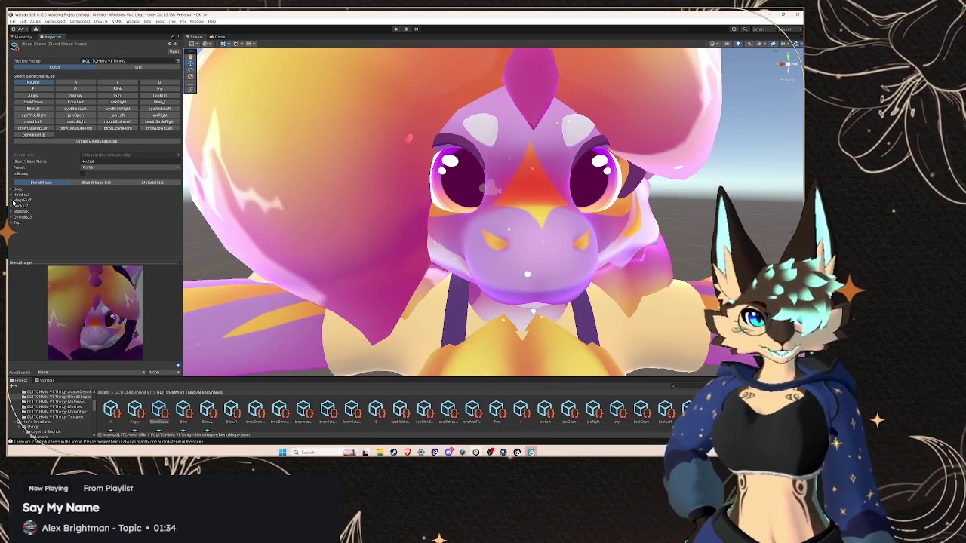
Expand the Neutral clip's Body blend shape sliders
left_click(14, 188)
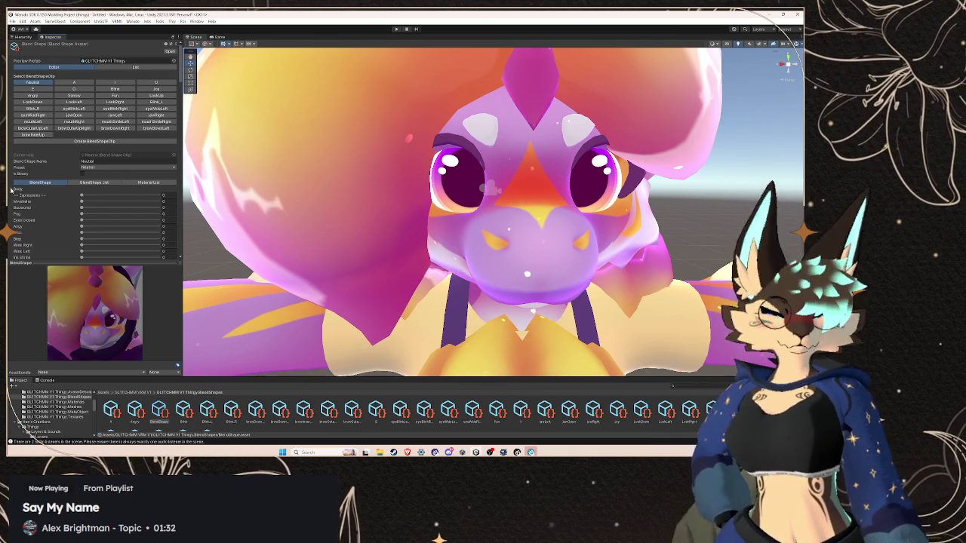
Switch to the Joy clip, expand its Body sliders, and set Mouthline to 100
scroll(48, 215, "down", 2)
scroll(47, 215, "down", 5)
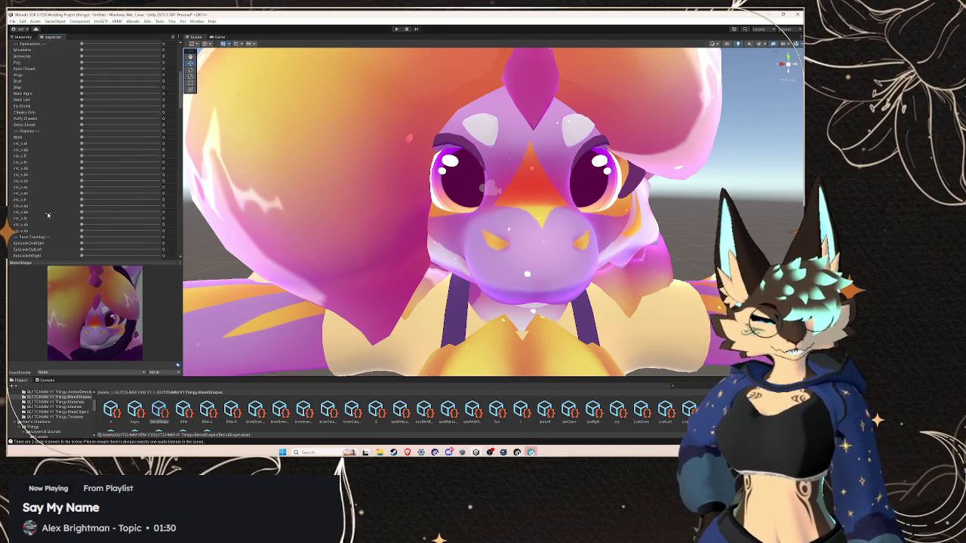
scroll(48, 215, "up", 10)
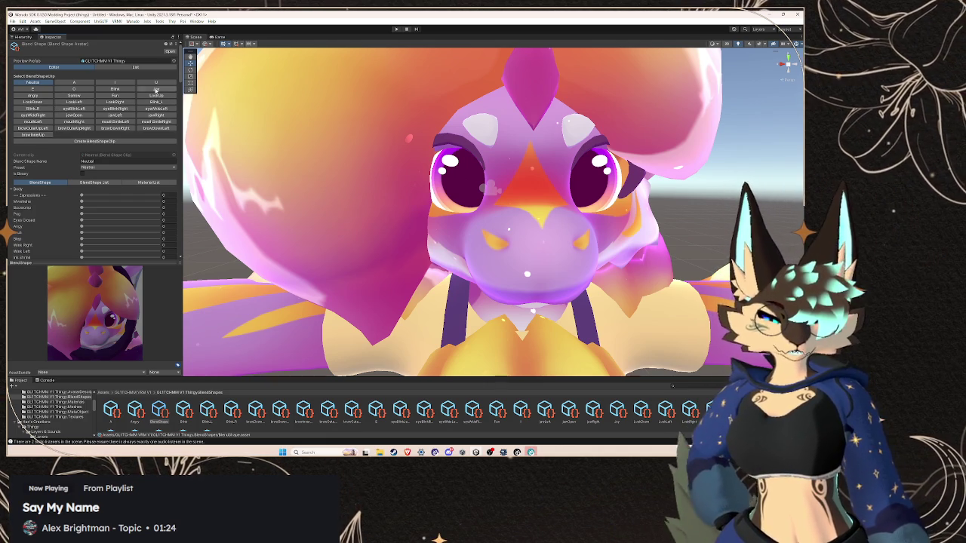
left_click(154, 89)
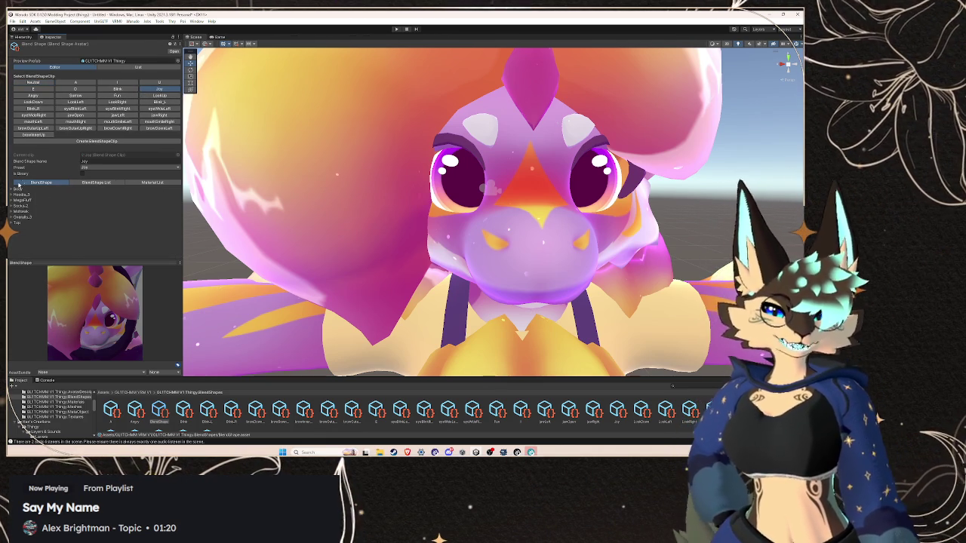
left_click(19, 190)
scroll(65, 220, "down", 2)
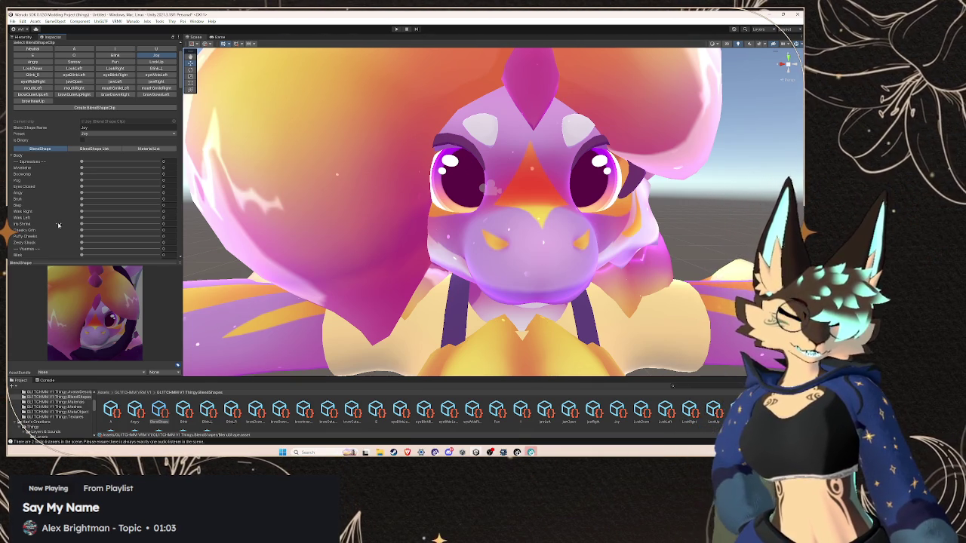
scroll(58, 225, "down", 3)
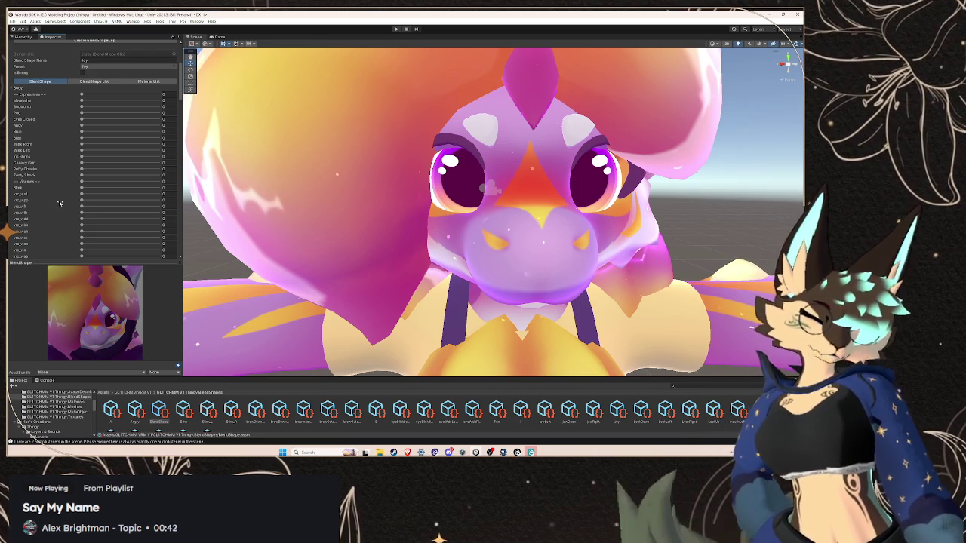
scroll(63, 194, "up", 5)
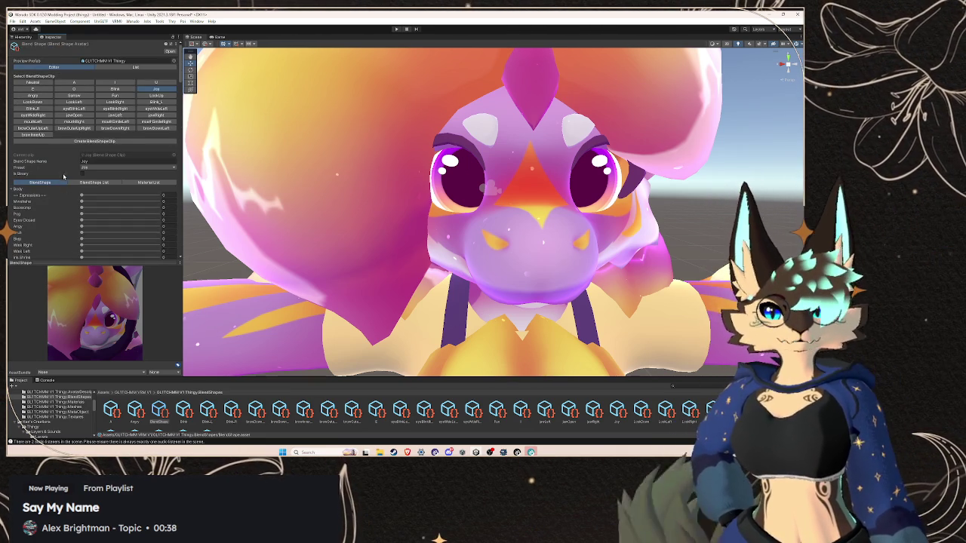
scroll(71, 192, "down", 3)
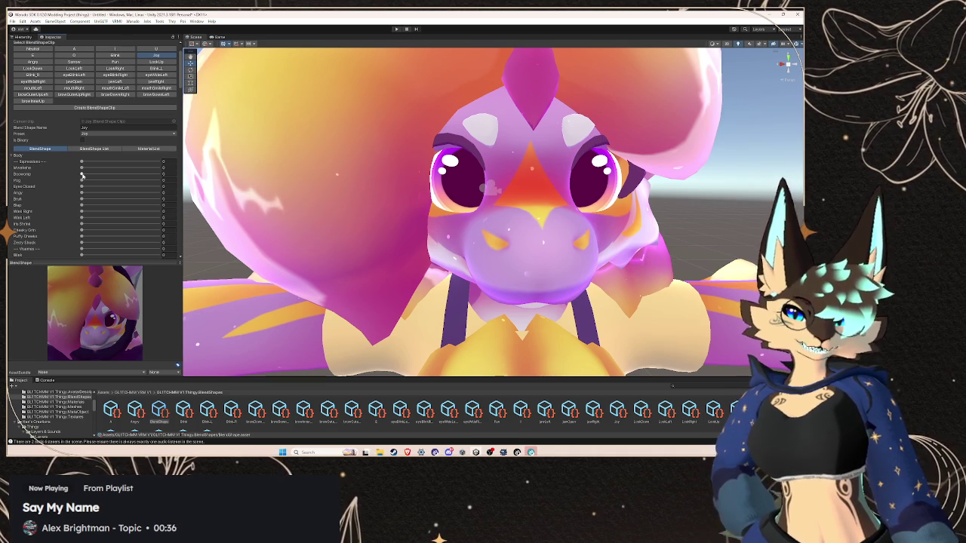
left_click_drag(83, 168, 175, 172)
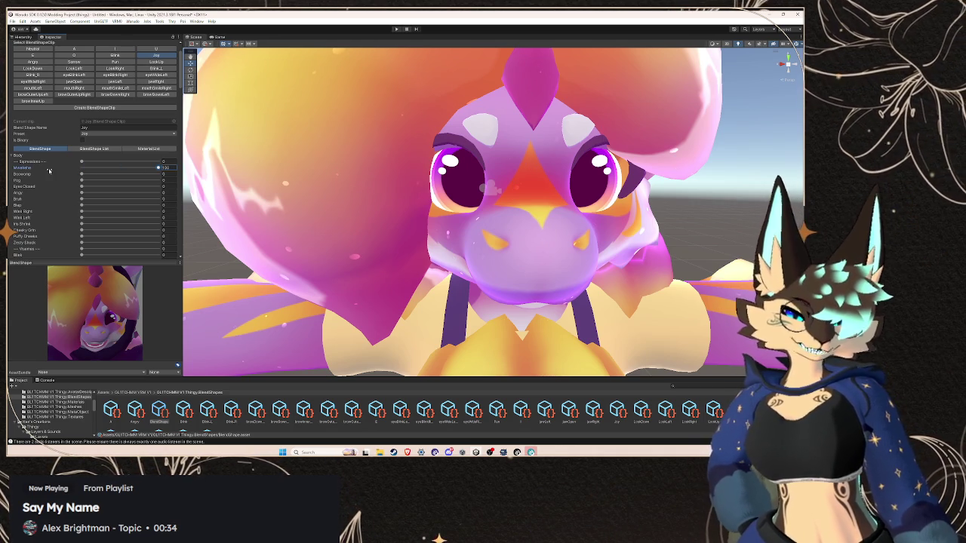
On the Fun clip, raise the Body's Cheeky Grin blend shape to about 10.6
left_click(116, 63)
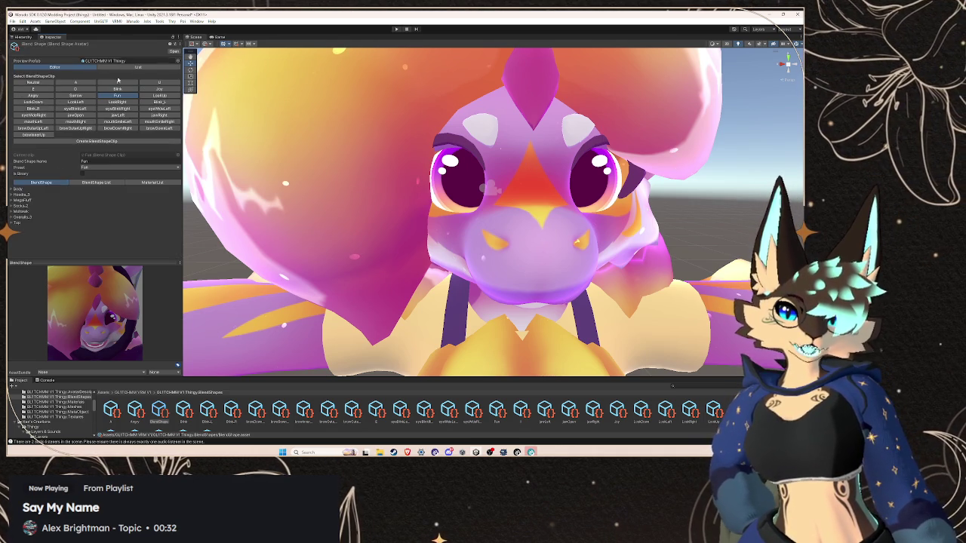
left_click(17, 188)
scroll(88, 172, "down", 2)
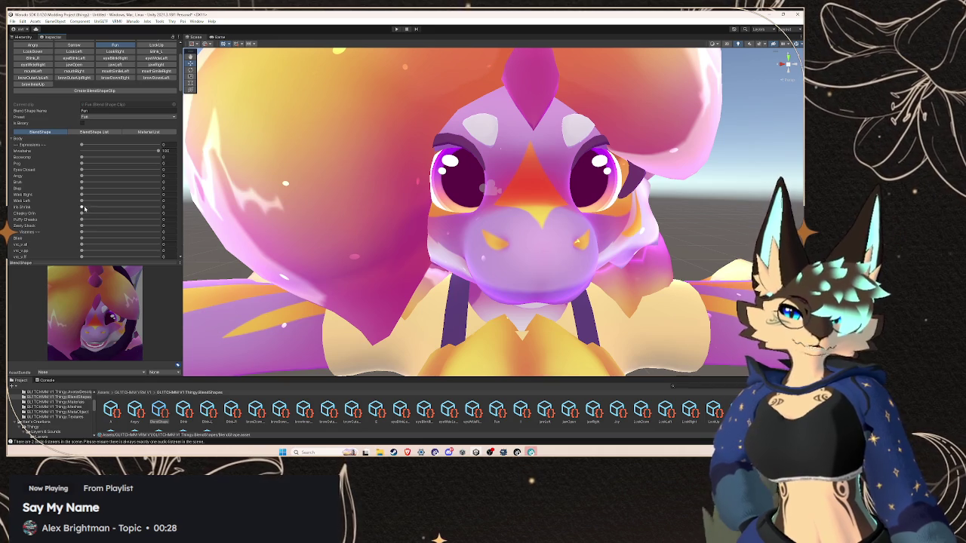
left_click_drag(82, 214, 176, 219)
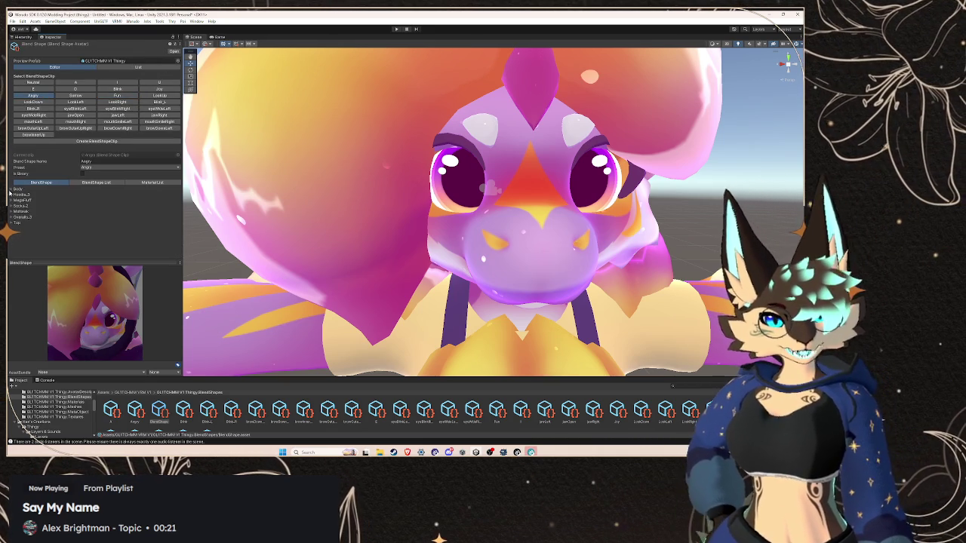
On the Angry clip, set the Body's Angry blend shape to 100
left_click(10, 190)
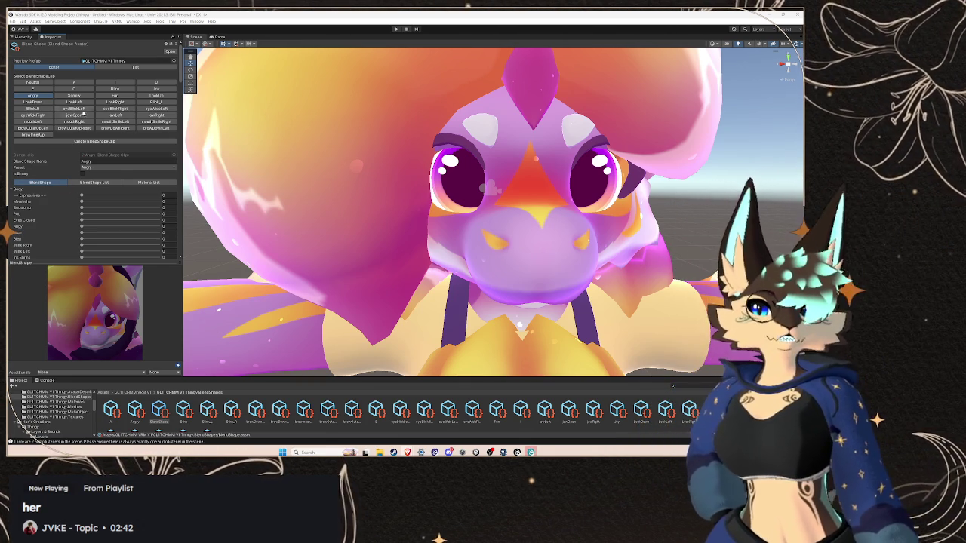
scroll(75, 189, "down", 2)
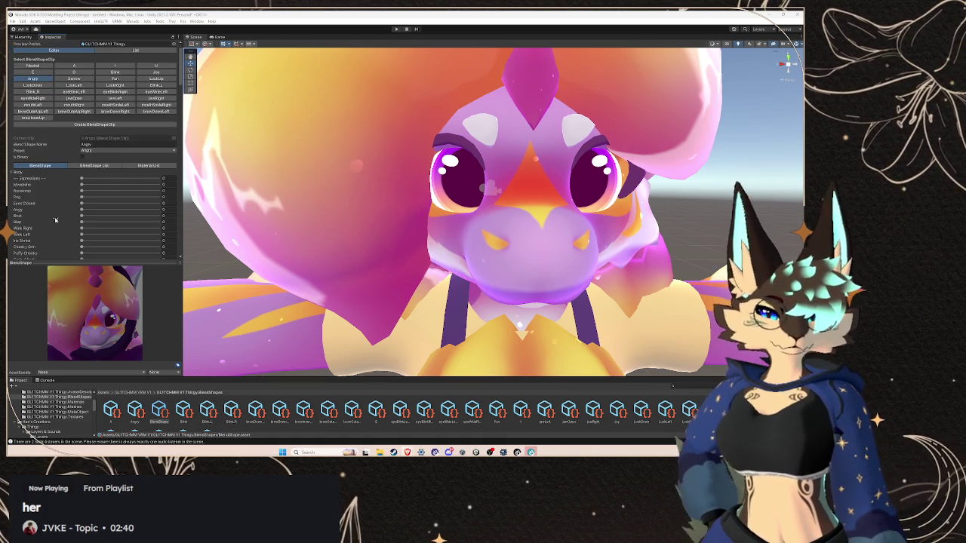
left_click_drag(83, 193, 168, 172)
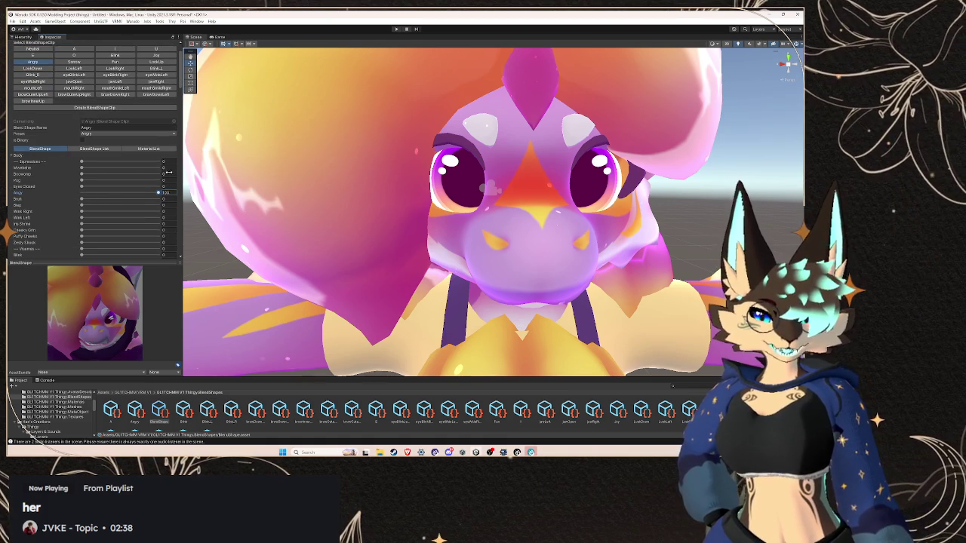
left_click(73, 61)
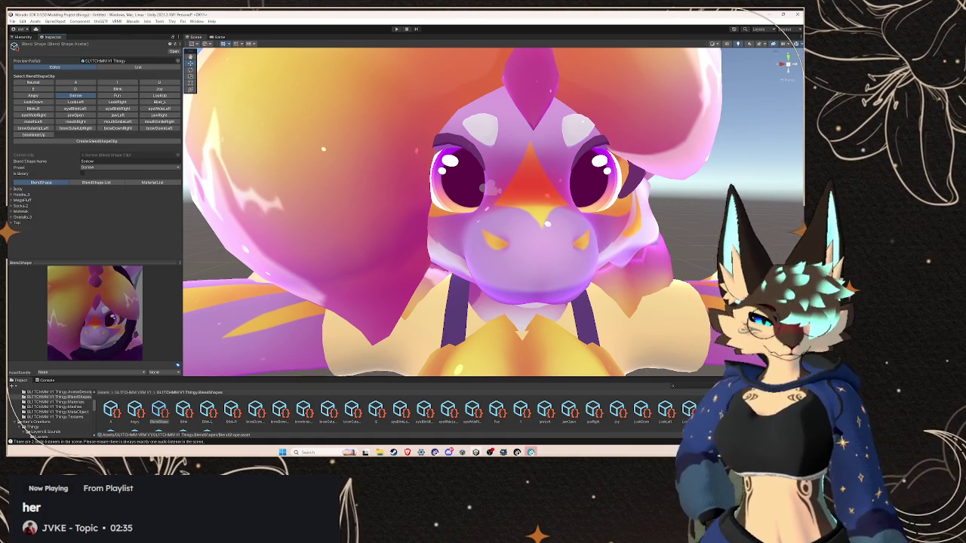
On the Sorrow clip, try Zesty Shock at full strength, then return it to 0
left_click(12, 189)
scroll(73, 180, "down", 3)
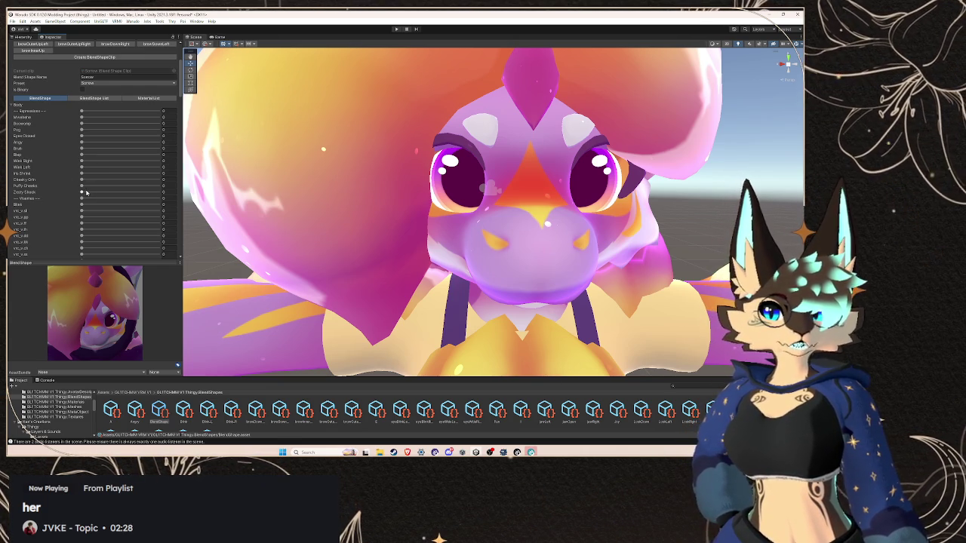
left_click_drag(81, 192, 222, 204)
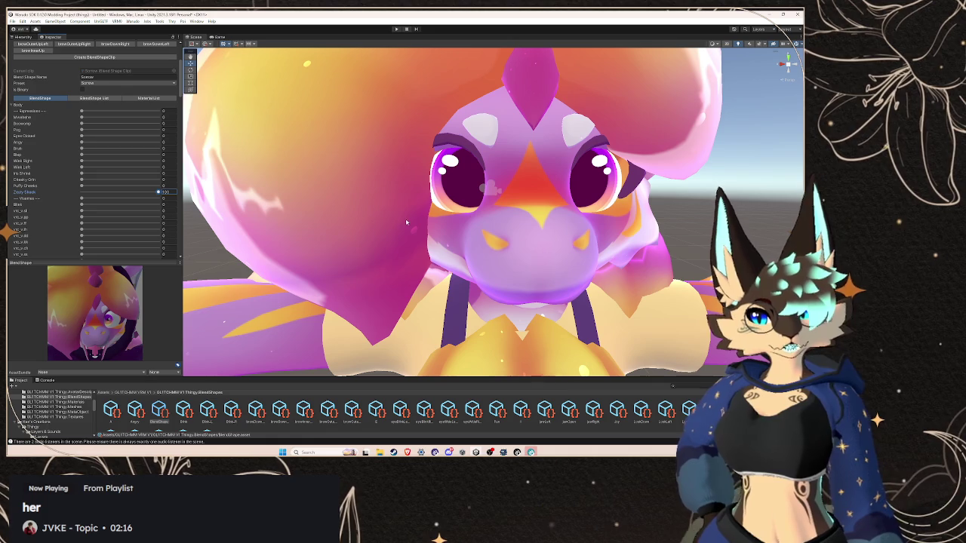
left_click_drag(158, 192, 59, 192)
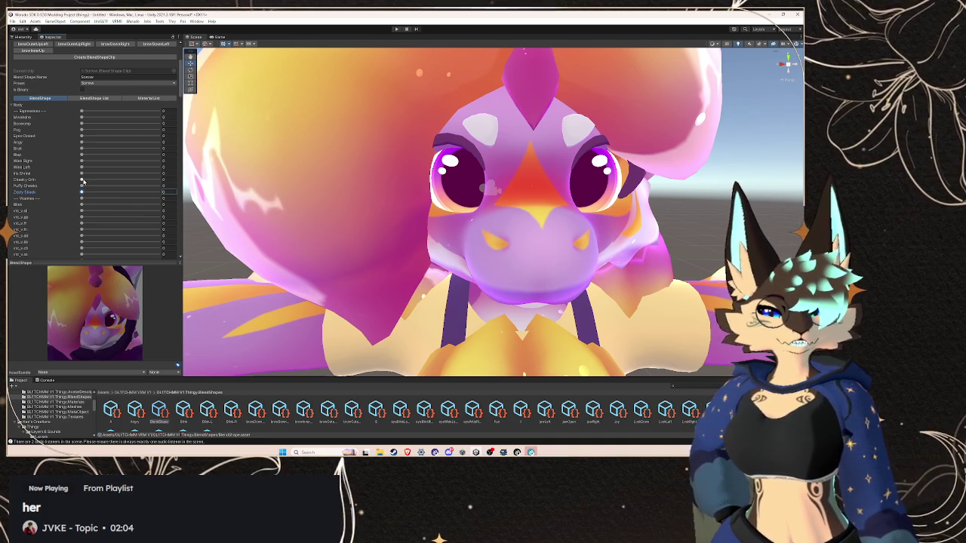
Test MouthUpperUp at full strength, undo it back to 0, and browse the remaining blend shapes
scroll(83, 181, "down", 10)
scroll(46, 206, "down", 5)
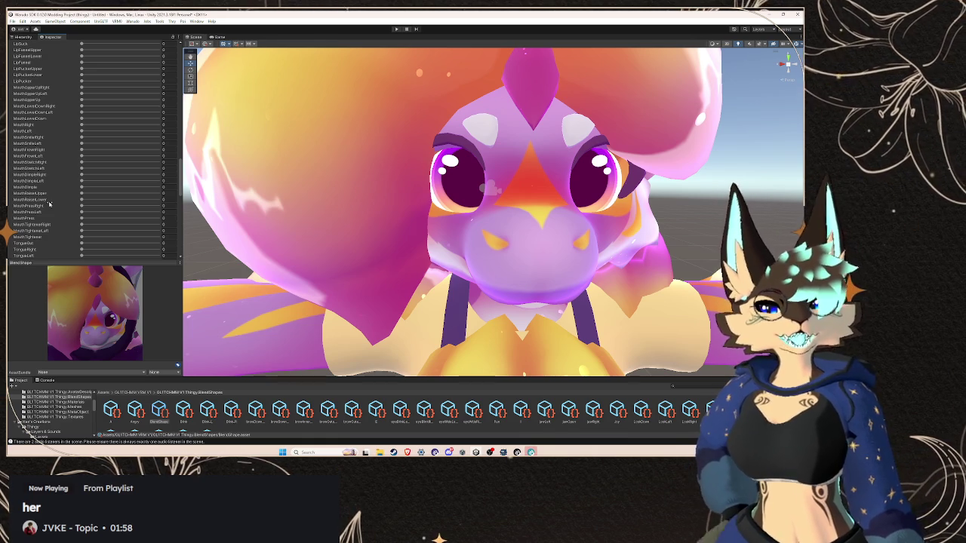
scroll(50, 203, "down", 2)
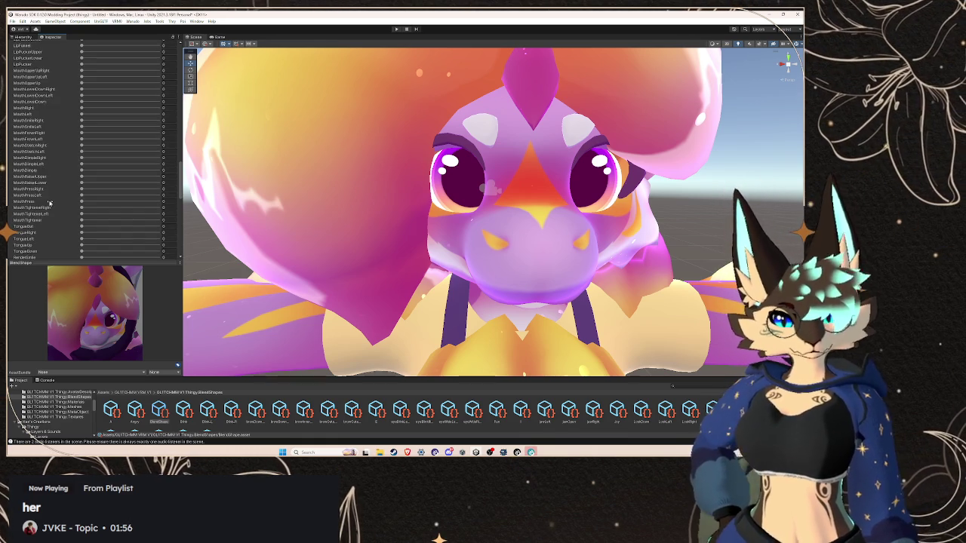
scroll(50, 203, "up", 1)
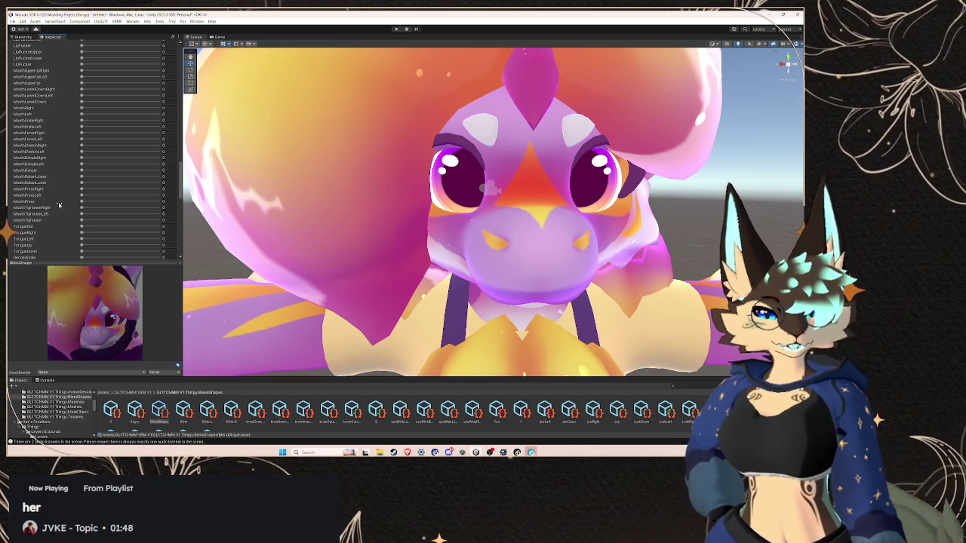
scroll(59, 204, "up", 2)
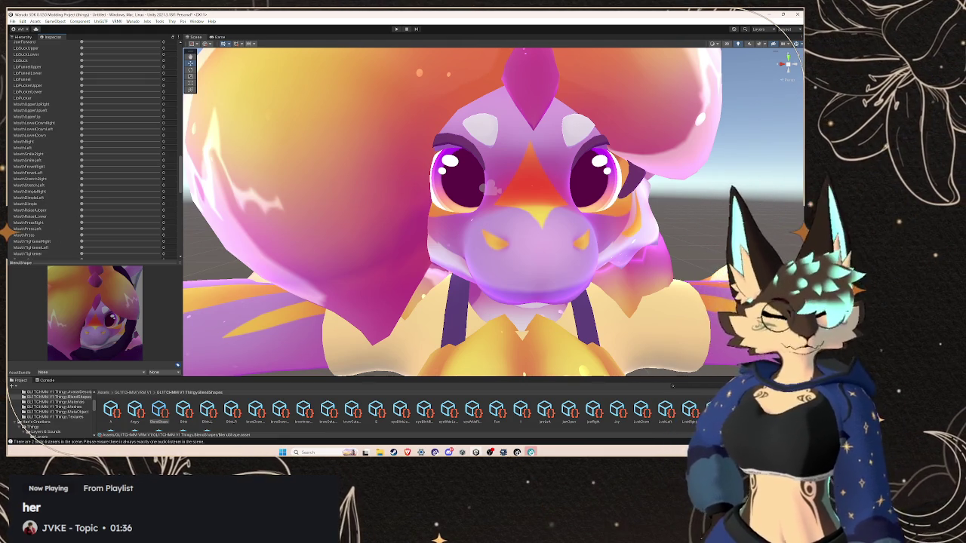
left_click_drag(82, 116, 203, 130)
key("ctrl+z")
scroll(72, 139, "up", 1)
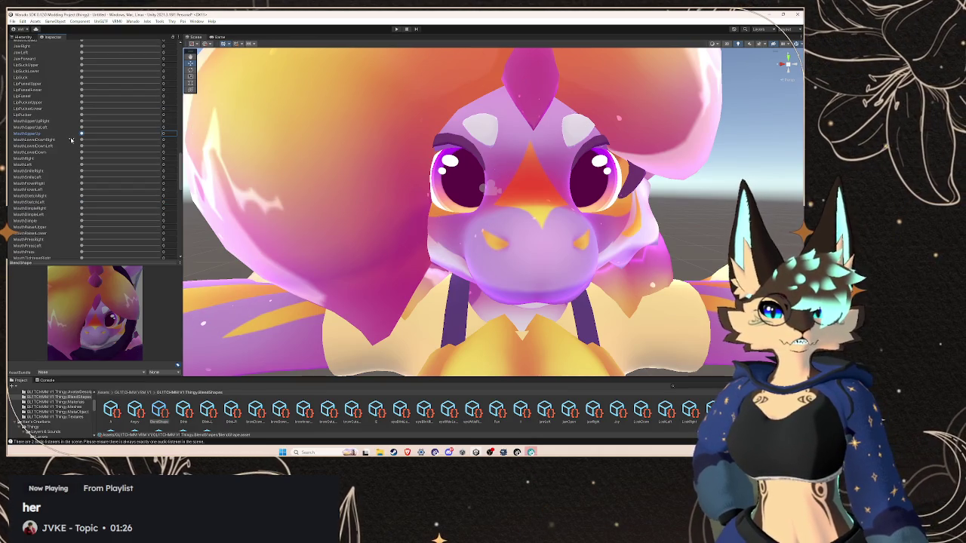
left_click(81, 115)
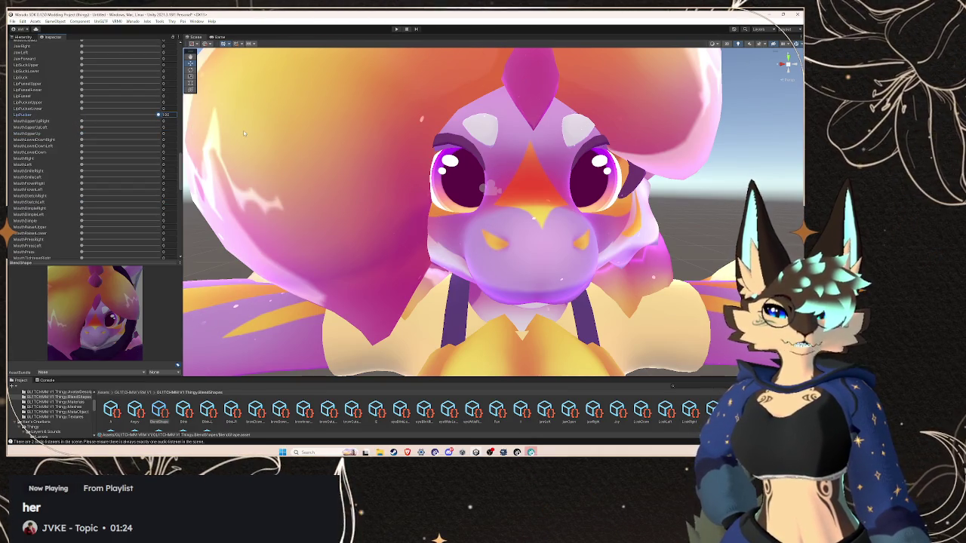
scroll(46, 145, "up", 1)
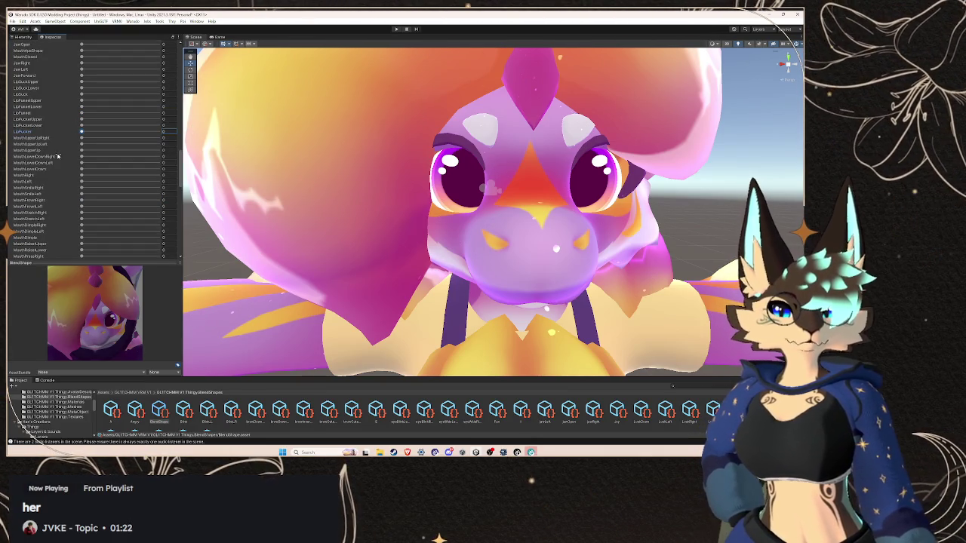
scroll(57, 158, "down", 4)
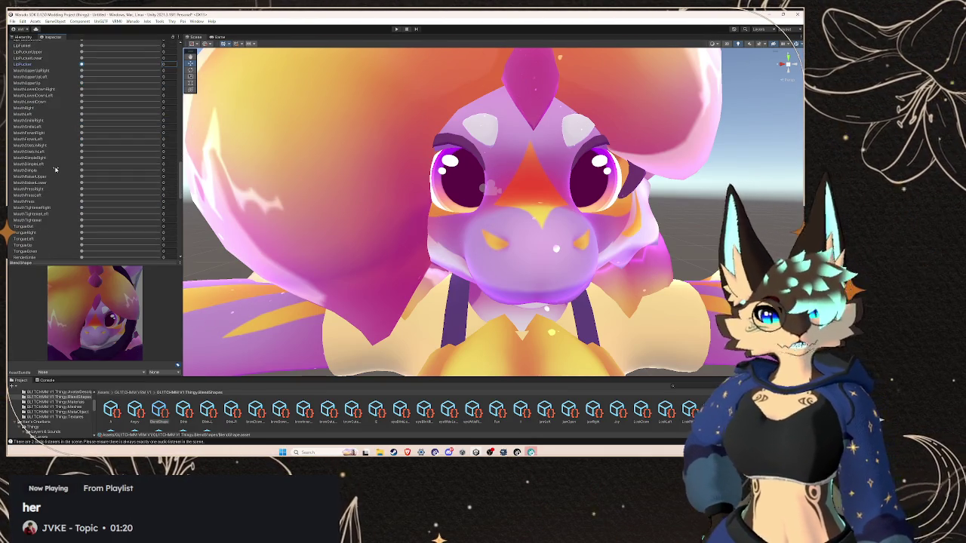
scroll(56, 169, "down", 1)
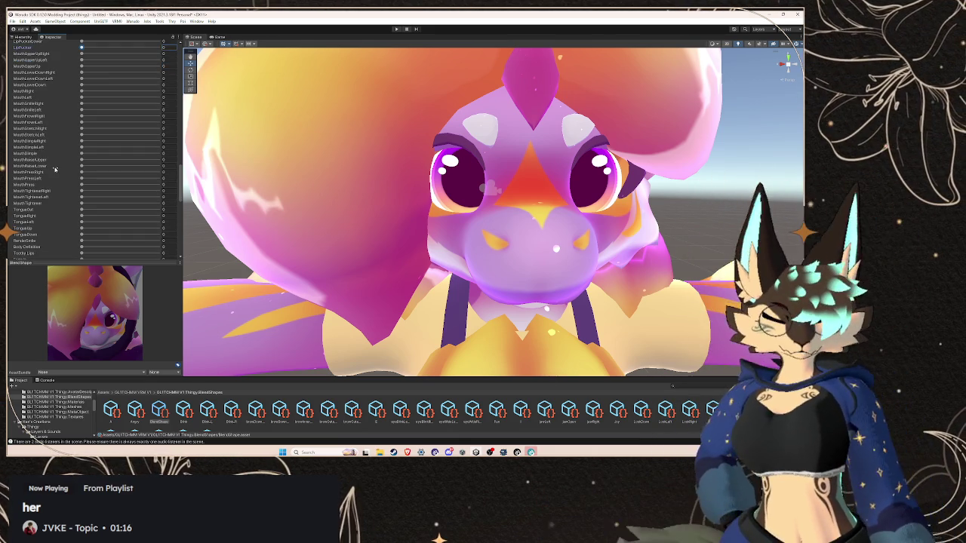
scroll(60, 196, "down", 6)
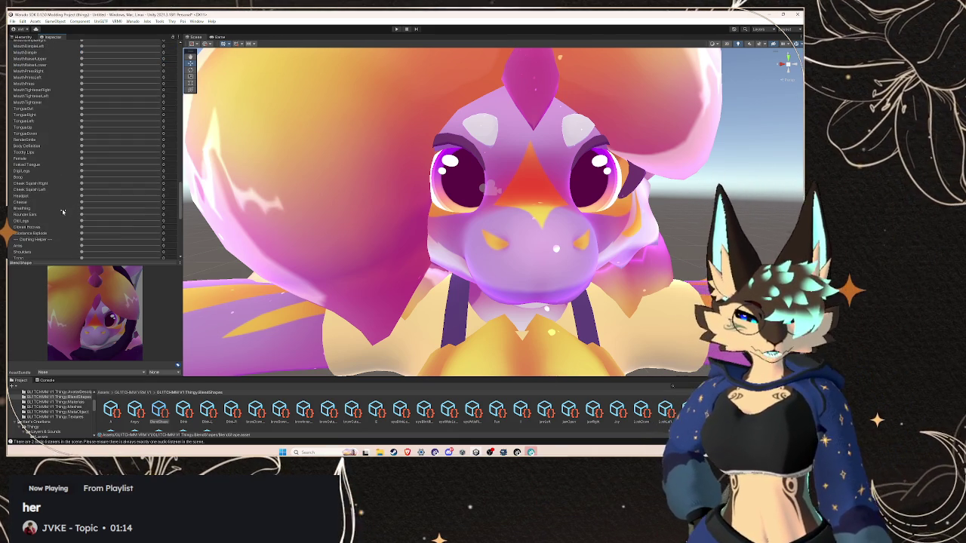
scroll(63, 212, "down", 4)
scroll(62, 212, "up", 6)
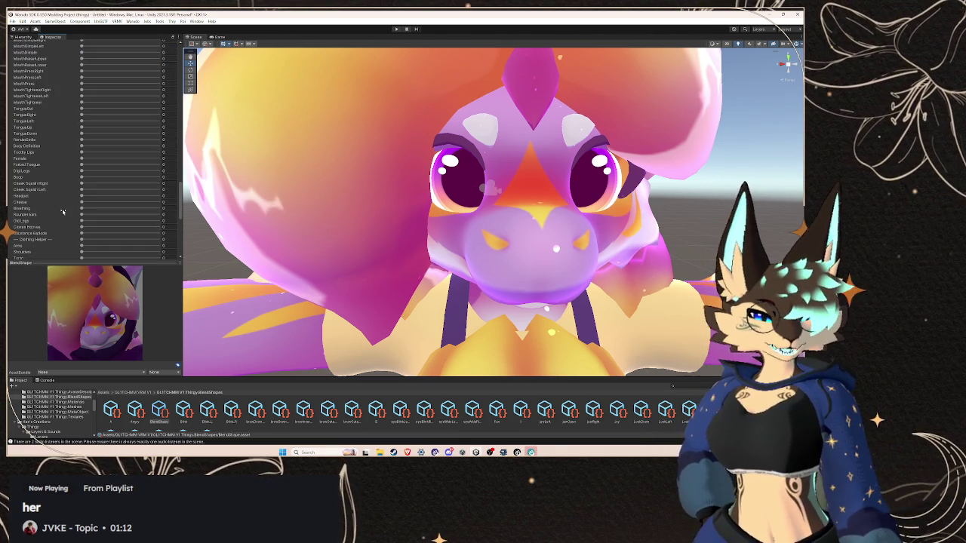
scroll(32, 209, "up", 7)
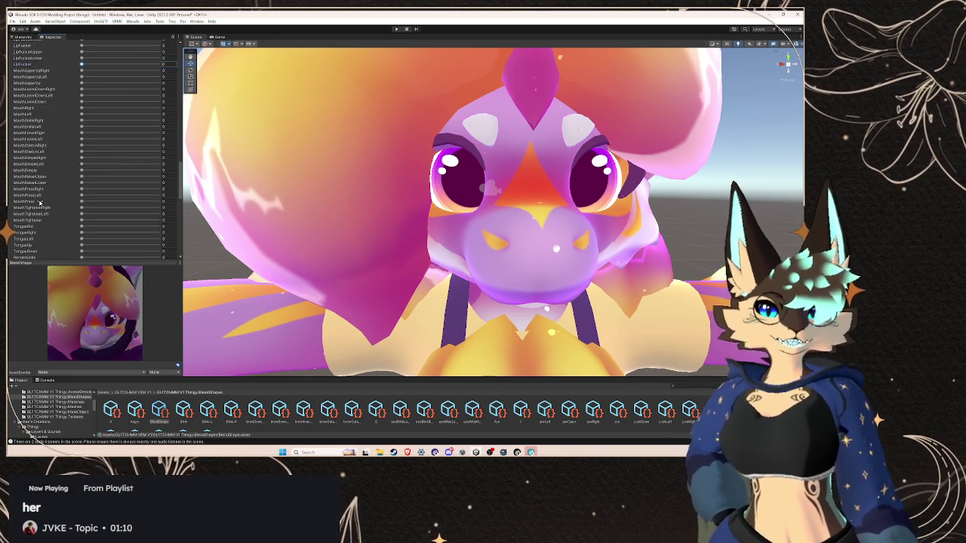
scroll(40, 200, "up", 1)
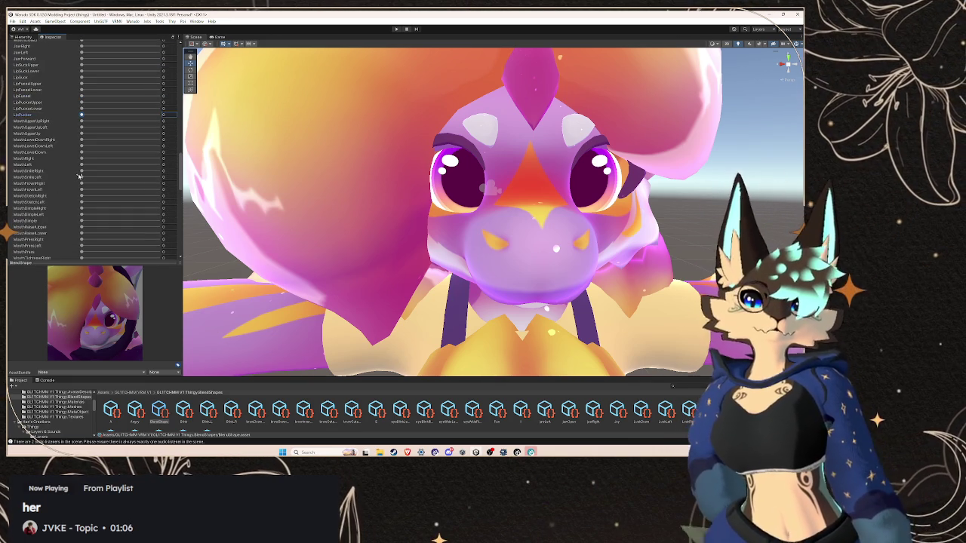
scroll(76, 178, "down", 2)
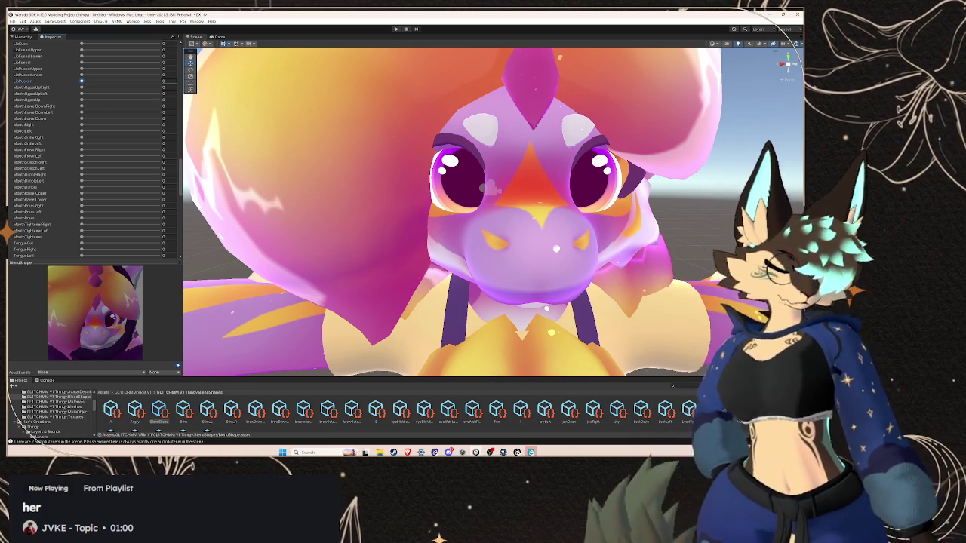
scroll(521, 280, "down", 5)
Zoom out and orbit the Scene view to a side view of the avatar, selecting its Body mesh
mouse_move(528, 279)
left_mouse_down()
mouse_move(421, 279)
mouse_move(464, 270)
mouse_move(418, 266)
left_mouse_up()
mouse_move(506, 272)
left_mouse_down()
mouse_move(543, 269)
mouse_move(193, 163)
left_mouse_up()
left_click(355, 248)
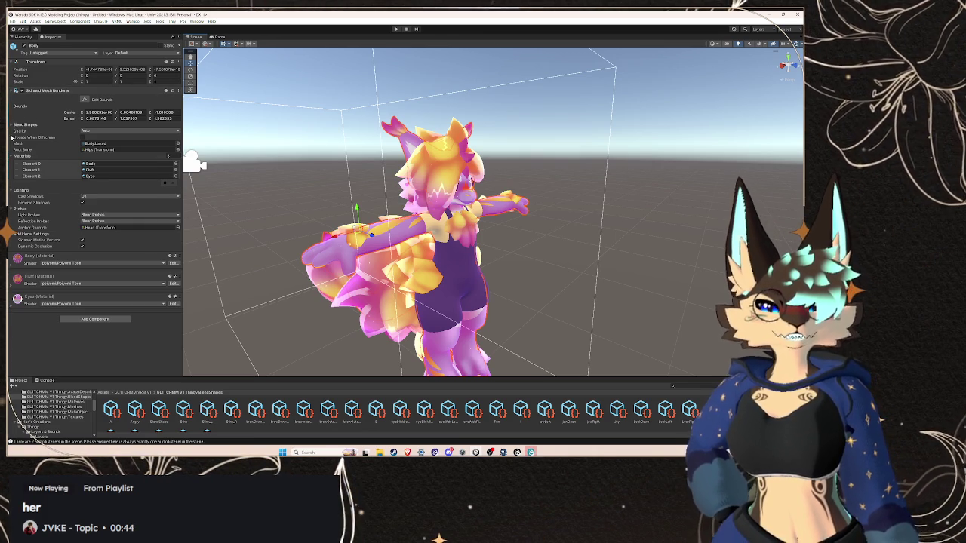
left_click(14, 124)
scroll(73, 234, "down", 10)
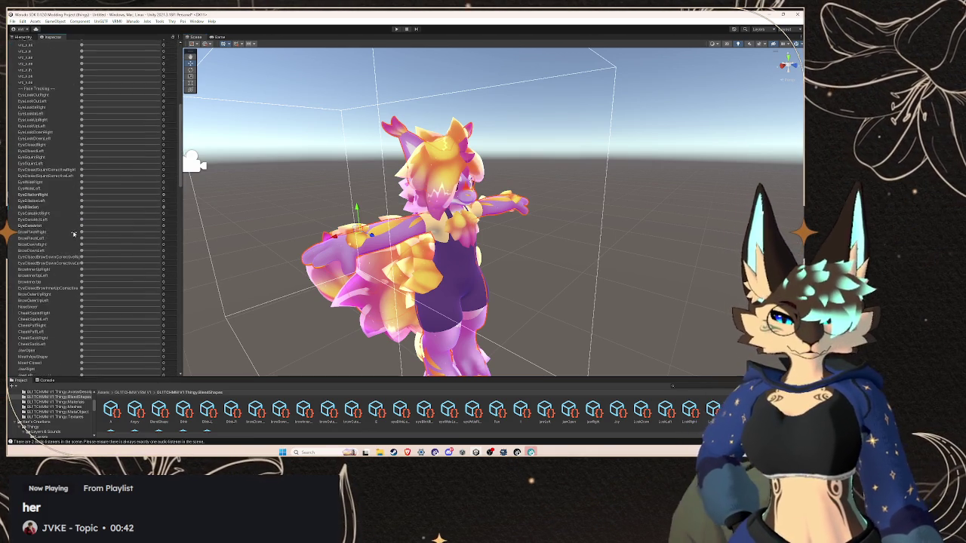
scroll(73, 234, "down", 10)
scroll(73, 234, "up", 20)
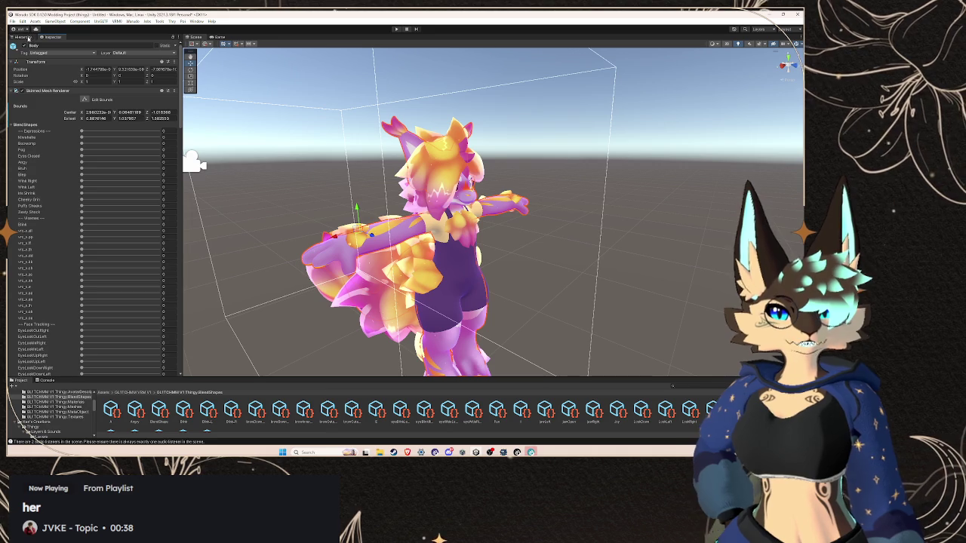
left_click(23, 37)
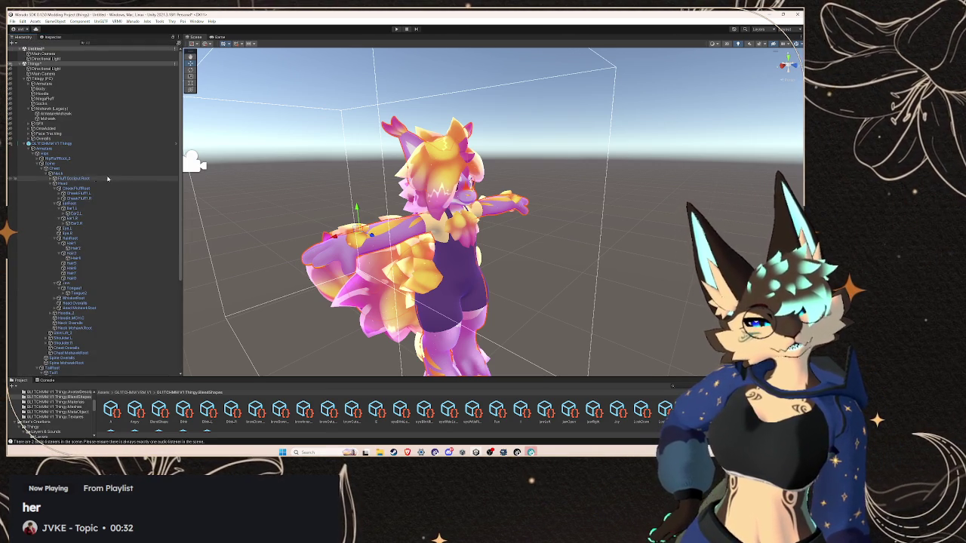
left_click(64, 144)
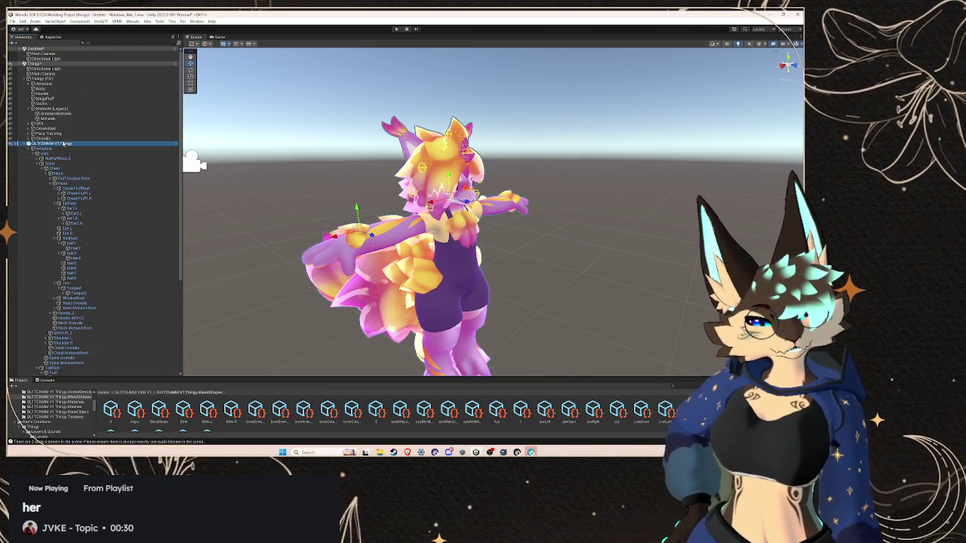
left_click(53, 37)
double_click(90, 199)
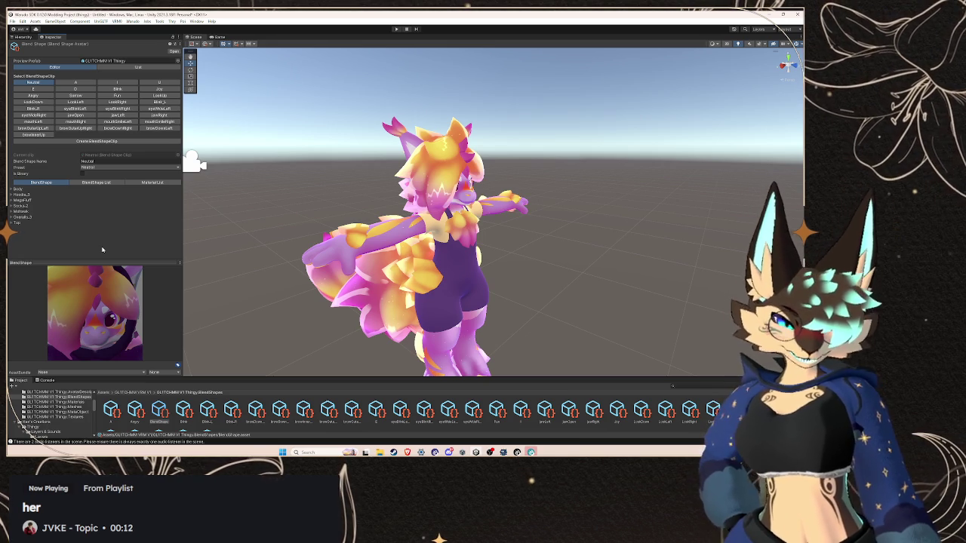
In the Neutral clip's Body sliders, set the MouthFunnel blend shape to 100
left_click(12, 189)
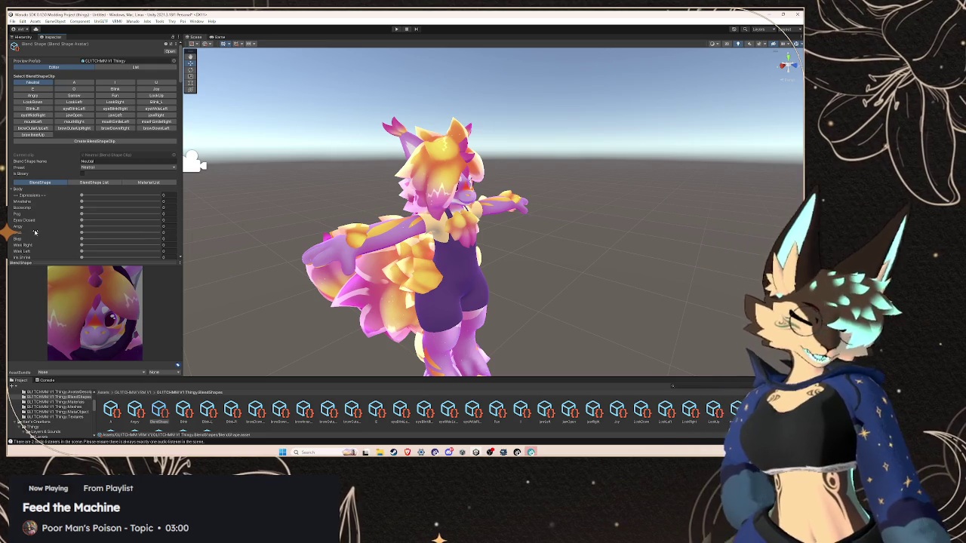
scroll(38, 227, "down", 10)
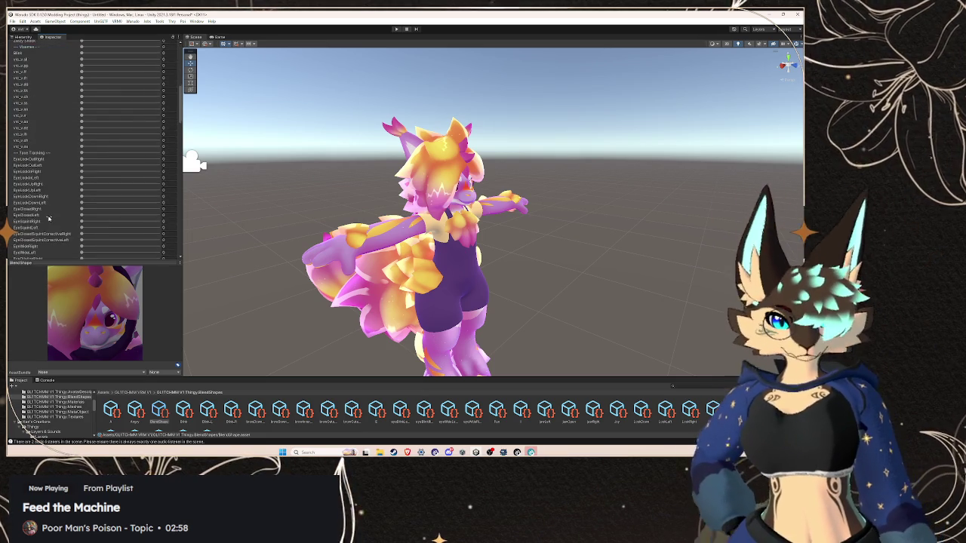
scroll(48, 218, "down", 6)
scroll(47, 218, "up", 15)
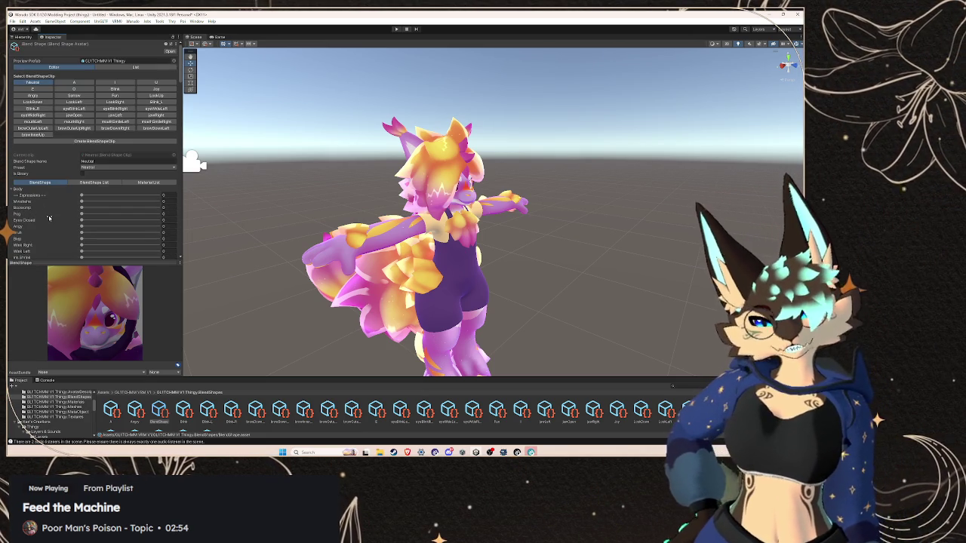
scroll(48, 218, "down", 4)
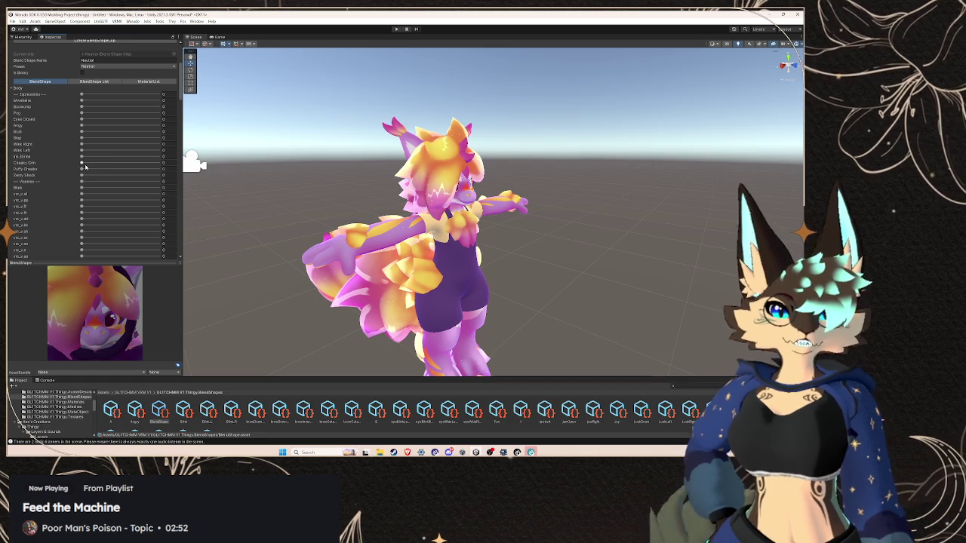
scroll(75, 173, "down", 10)
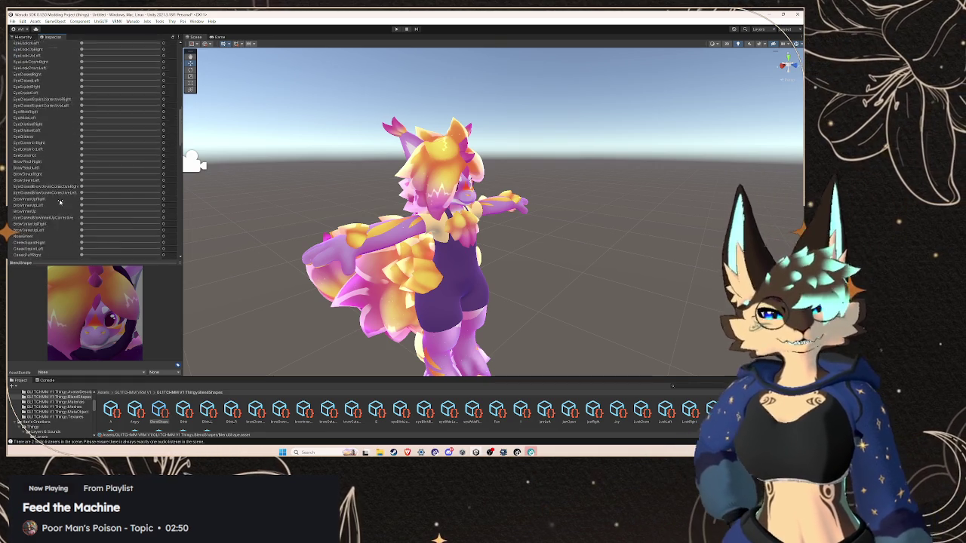
scroll(60, 198, "down", 3)
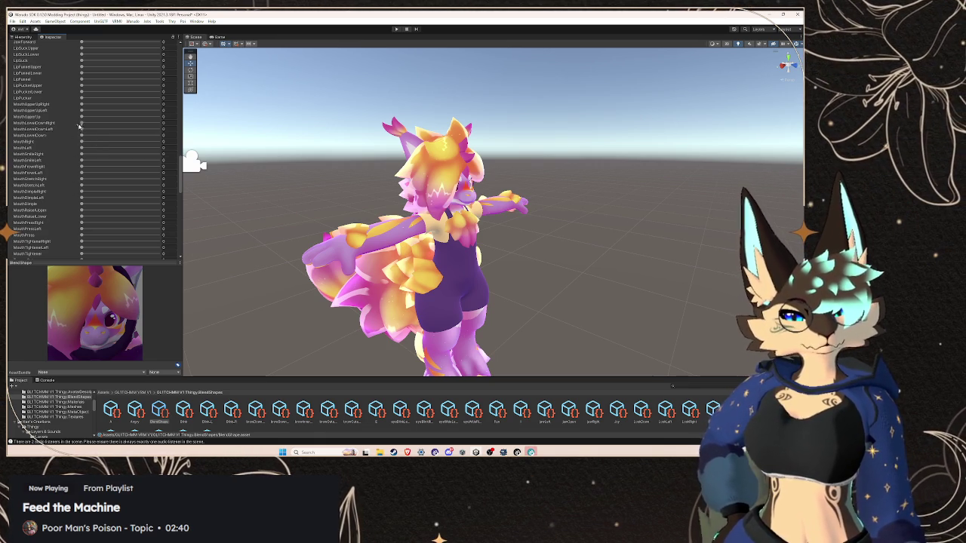
left_click_drag(82, 166, 86, 166)
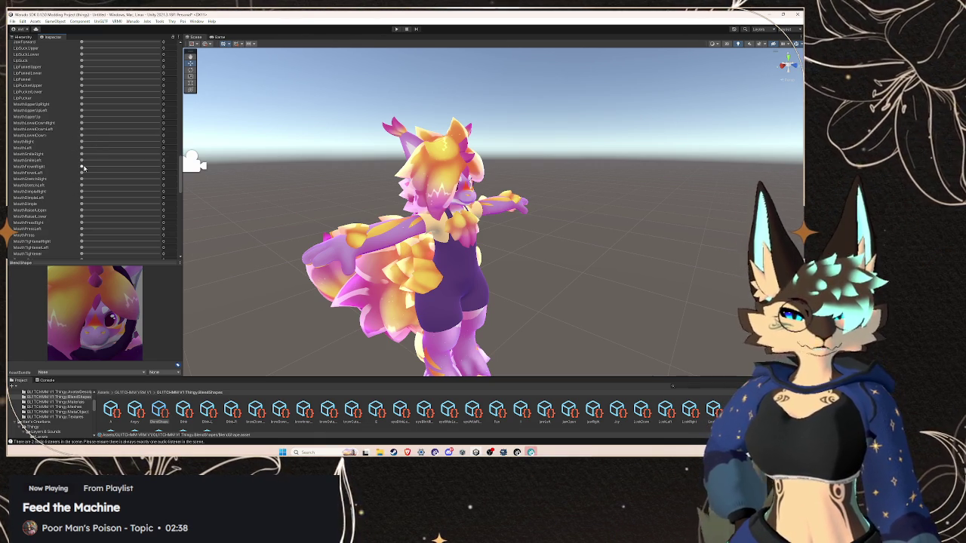
left_click_drag(83, 175, 238, 183)
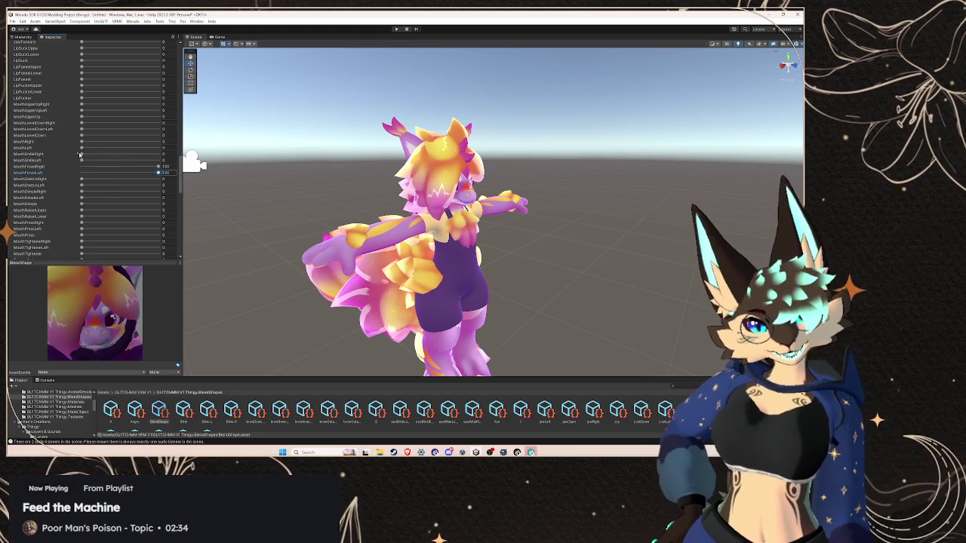
Set the EyeDilation and EyeLookDownLeft blend shapes to 100
scroll(84, 158, "up", 5)
scroll(86, 158, "up", 4)
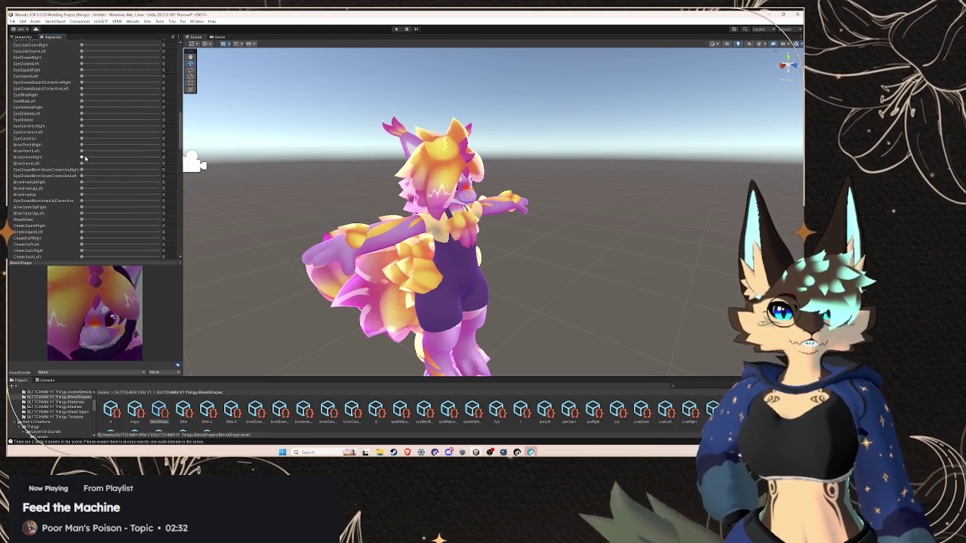
left_click(82, 163)
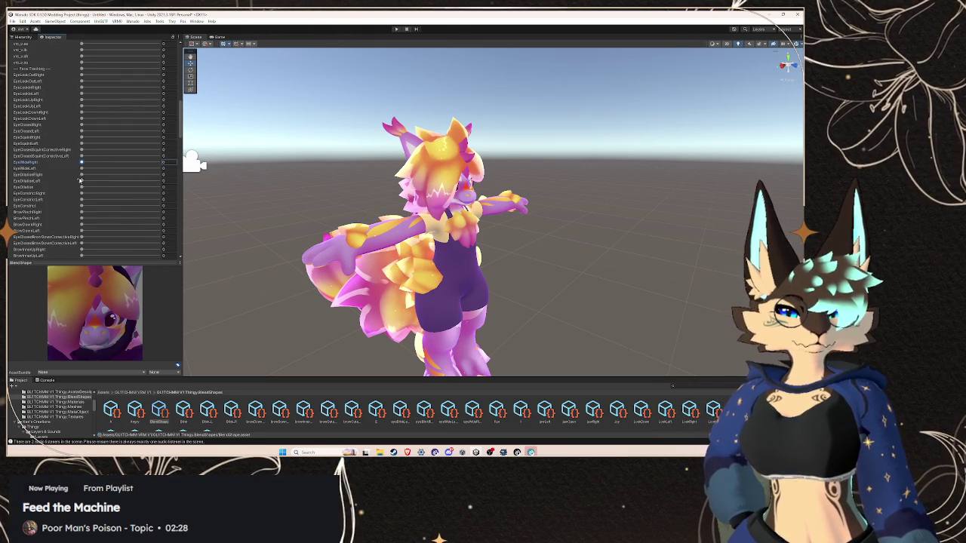
left_click_drag(82, 187, 231, 188)
scroll(118, 168, "up", 2)
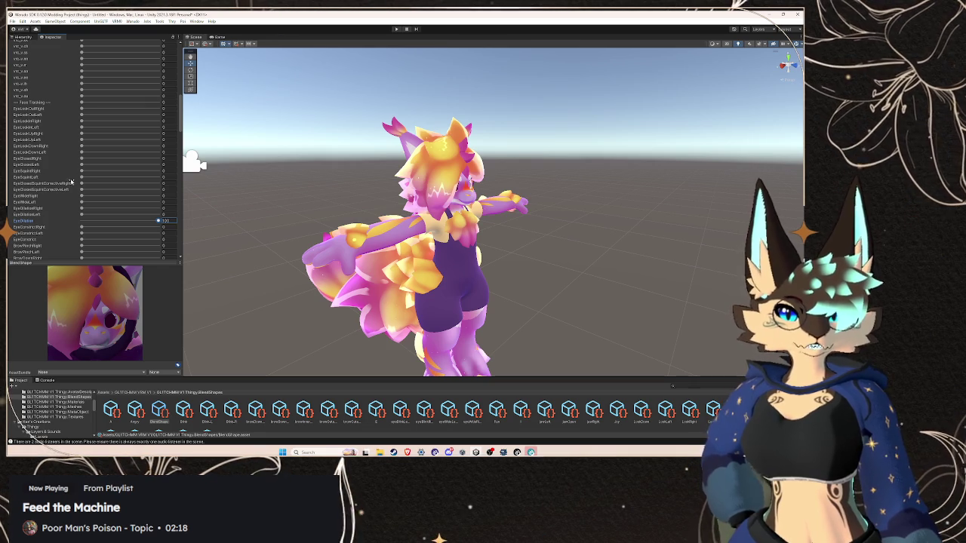
left_click_drag(83, 155, 174, 154)
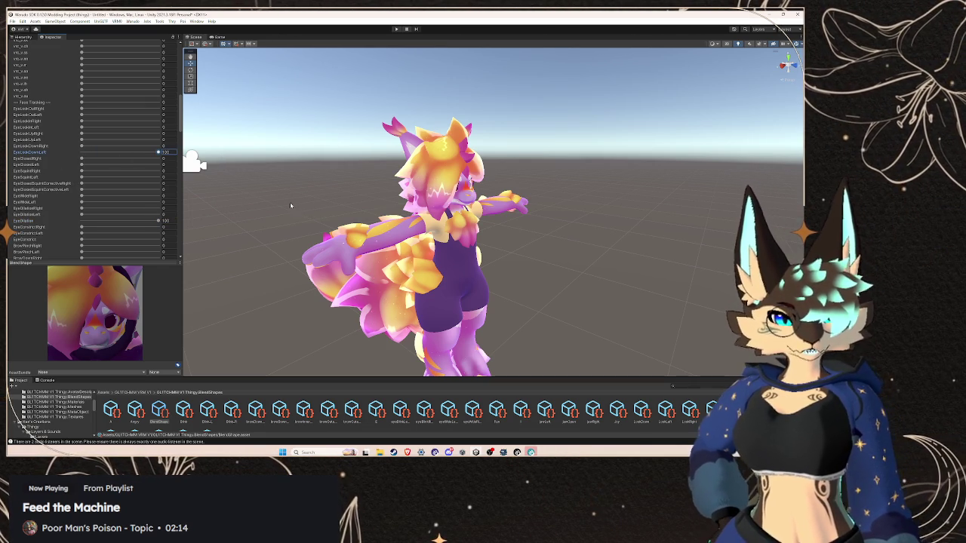
scroll(68, 194, "down", 3)
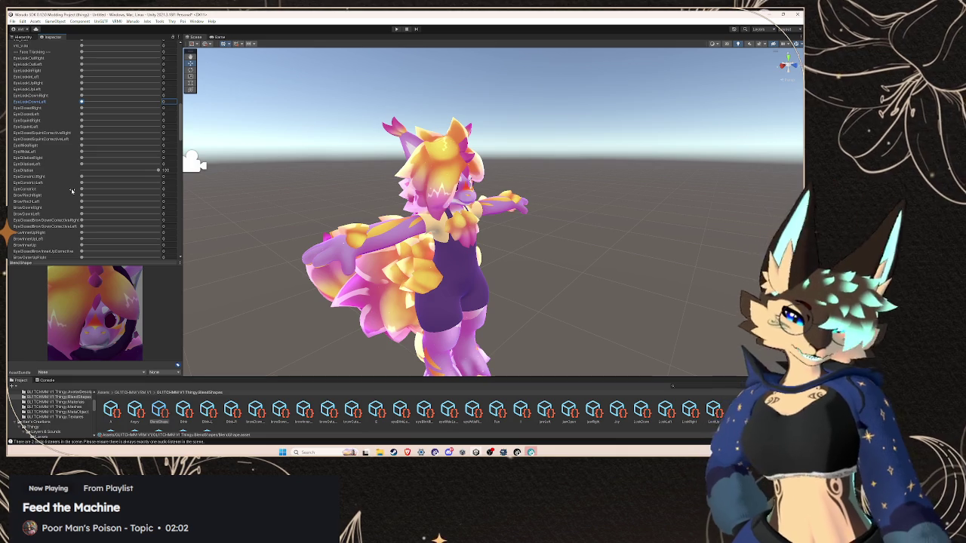
scroll(70, 191, "down", 3)
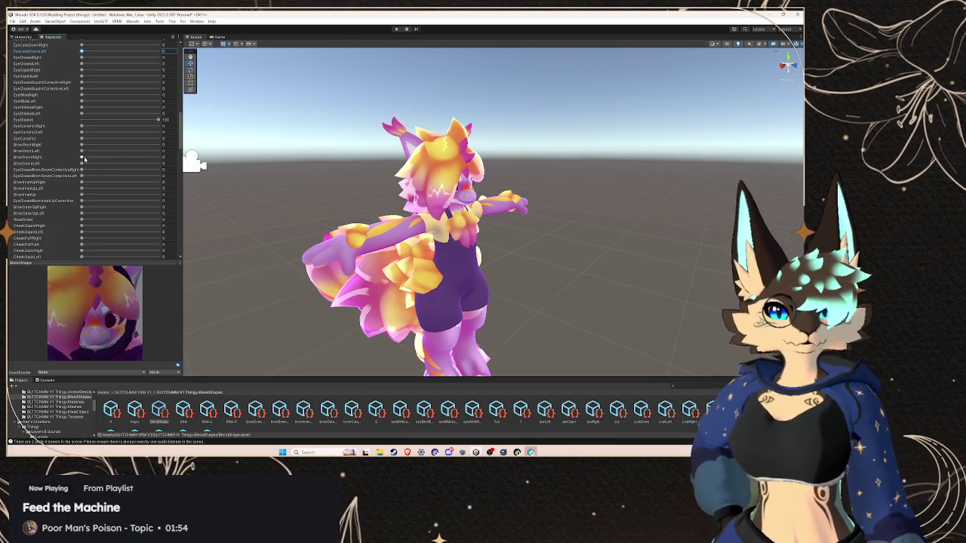
Raise the BrowOuterUpRight blend shape in the Neutral clip's brow sliders
left_click(82, 157)
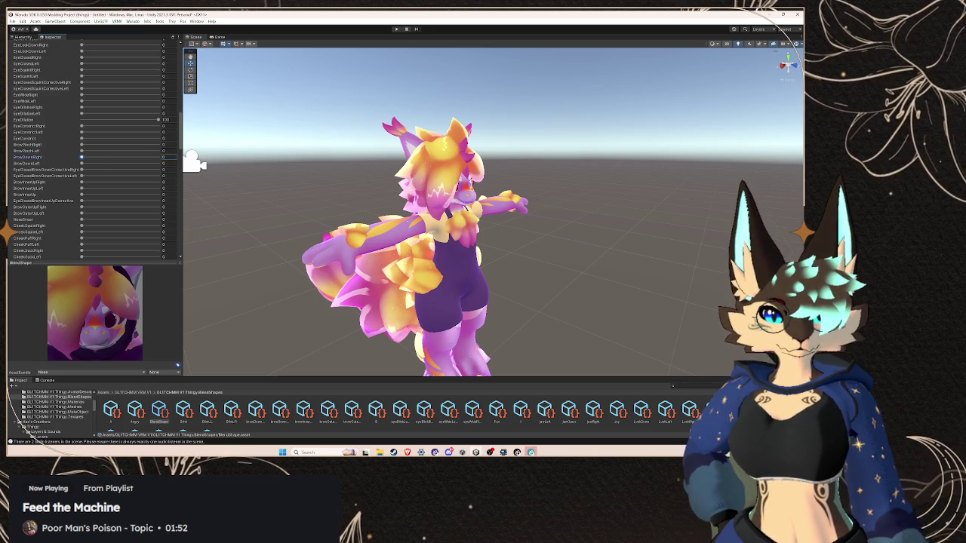
left_click(82, 138)
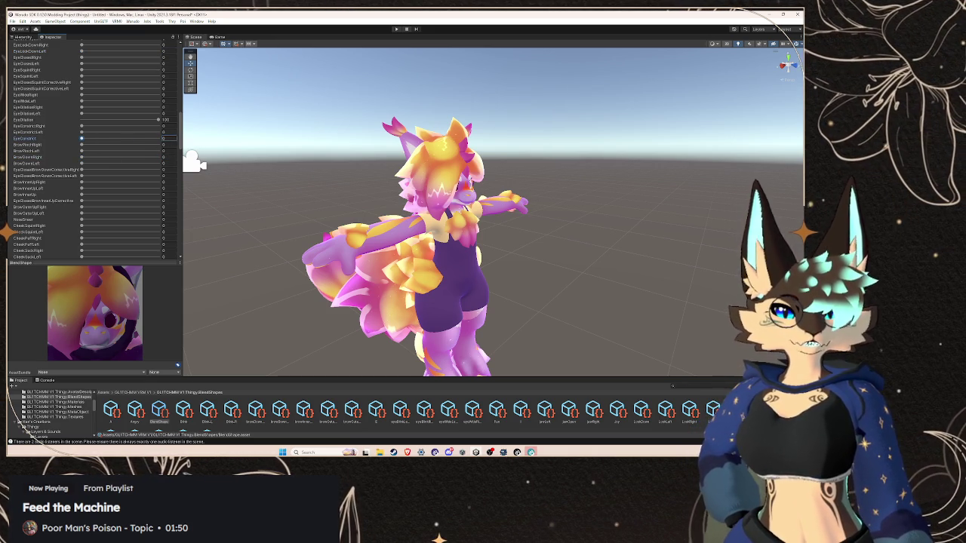
left_click(82, 163)
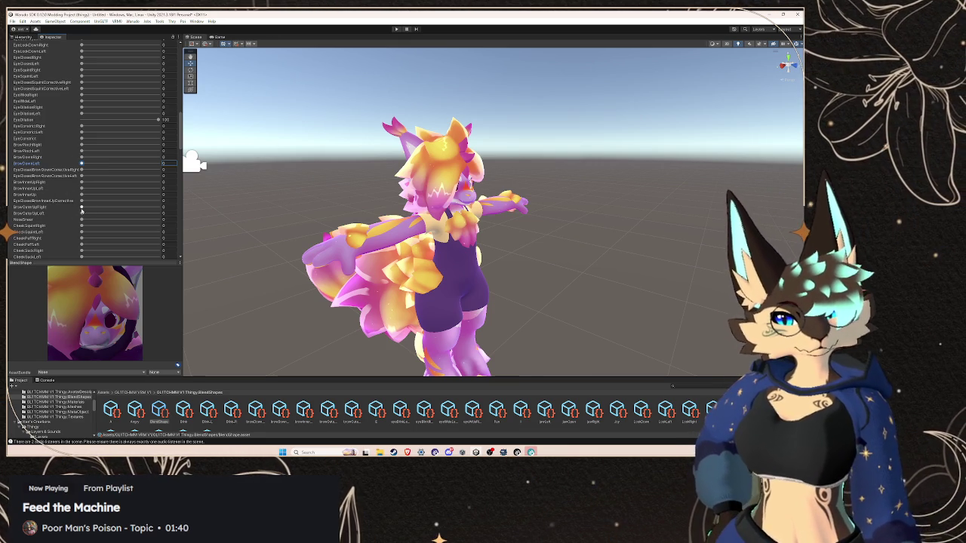
scroll(68, 206, "down", 1)
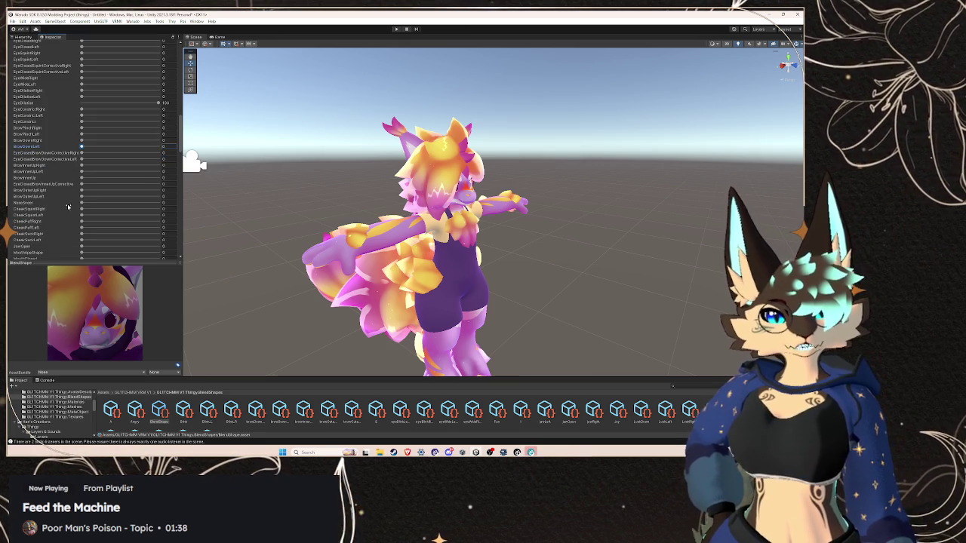
left_click_drag(81, 190, 166, 196)
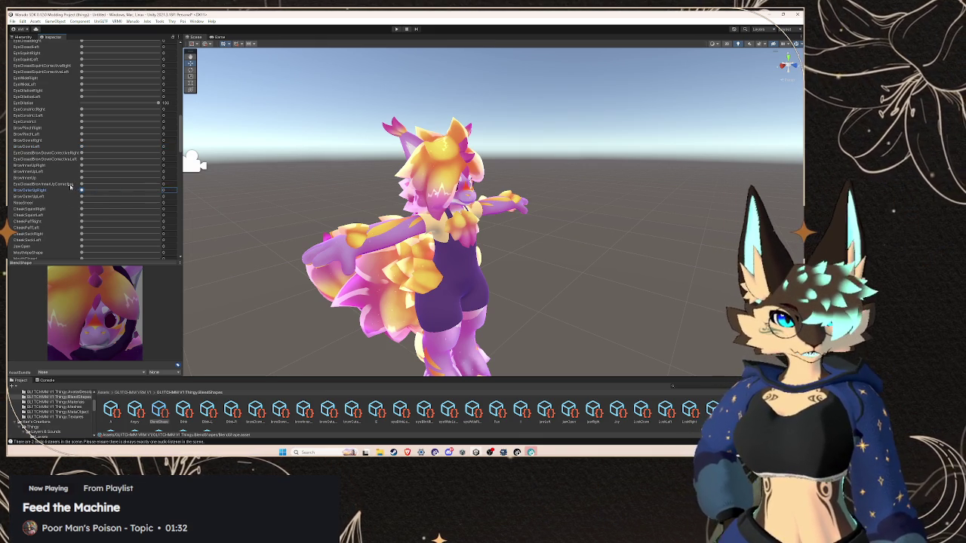
Undo the EyeClosedBrowDownCorrectiveLeft change and set BrowInnerUpRight and BrowInnerUpLeft to 100
scroll(70, 186, "up", 2)
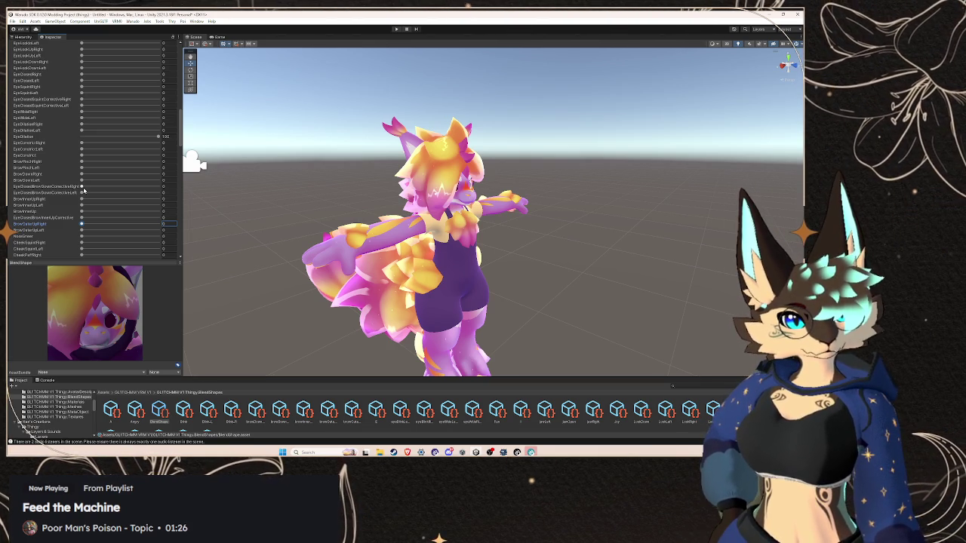
left_click_drag(82, 192, 158, 192)
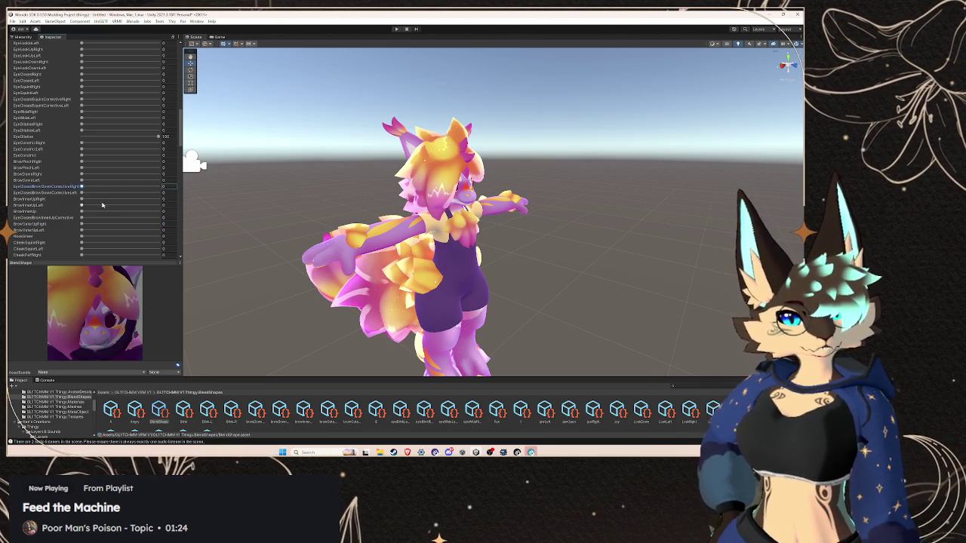
key("ctrl+z")
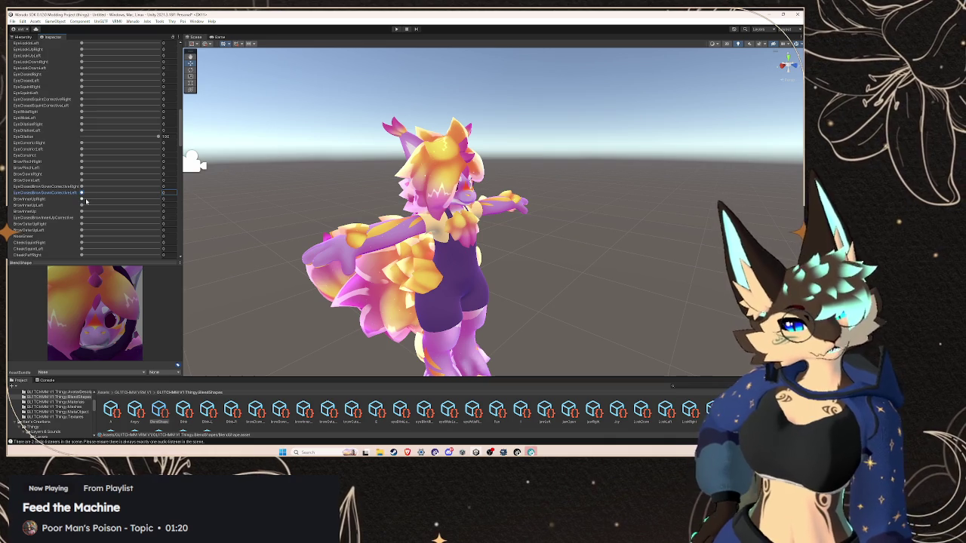
left_click(86, 199)
left_click(92, 205)
type("100")
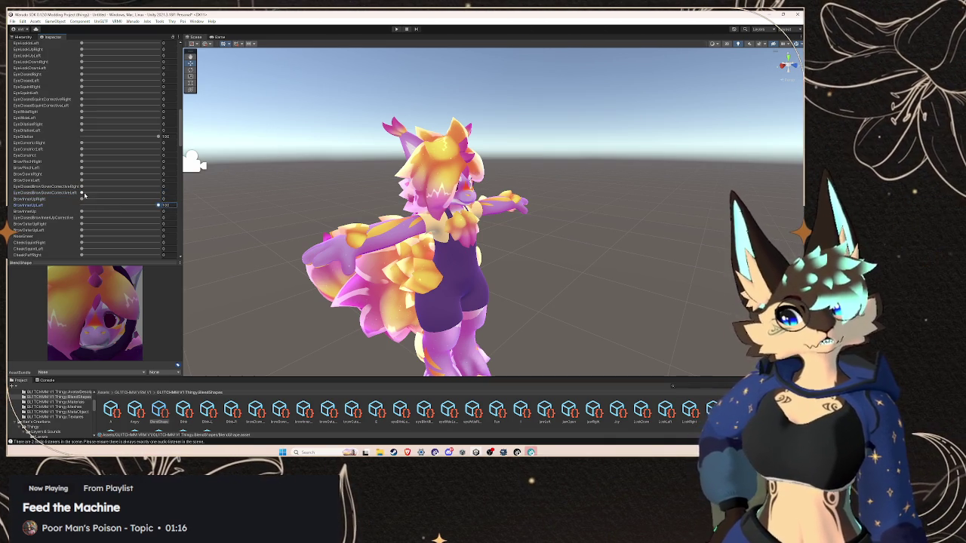
left_click_drag(86, 199, 205, 206)
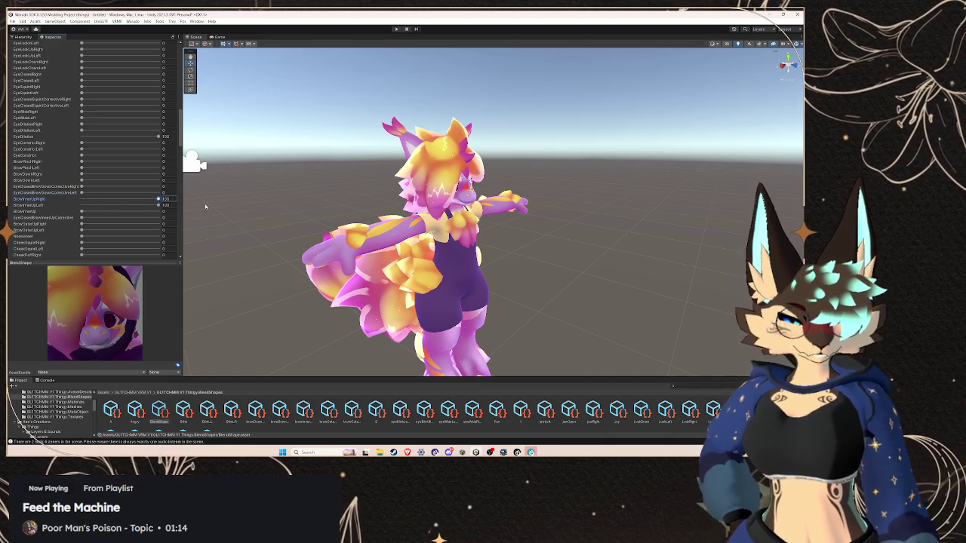
scroll(76, 185, "up", 3)
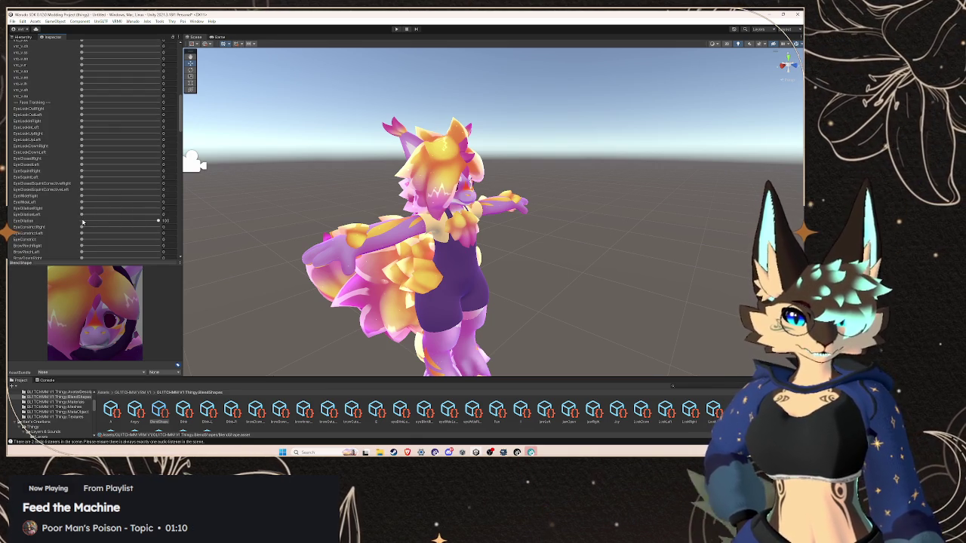
scroll(83, 223, "down", 2)
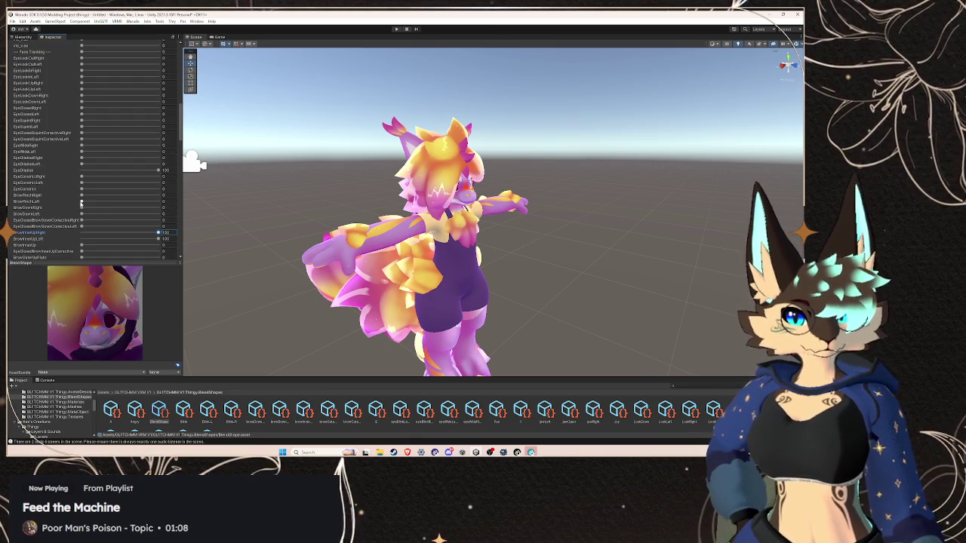
scroll(81, 204, "down", 1)
scroll(81, 203, "down", 1)
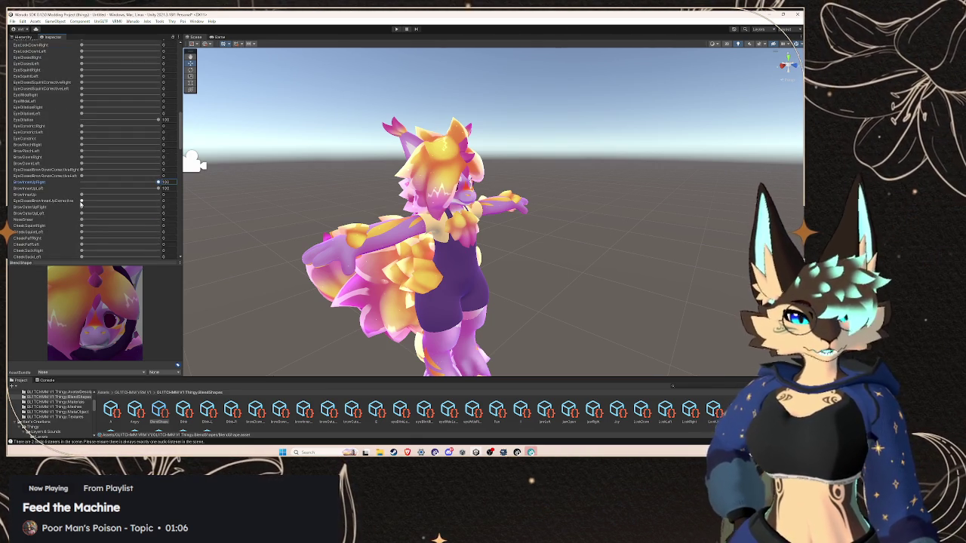
scroll(81, 204, "down", 1)
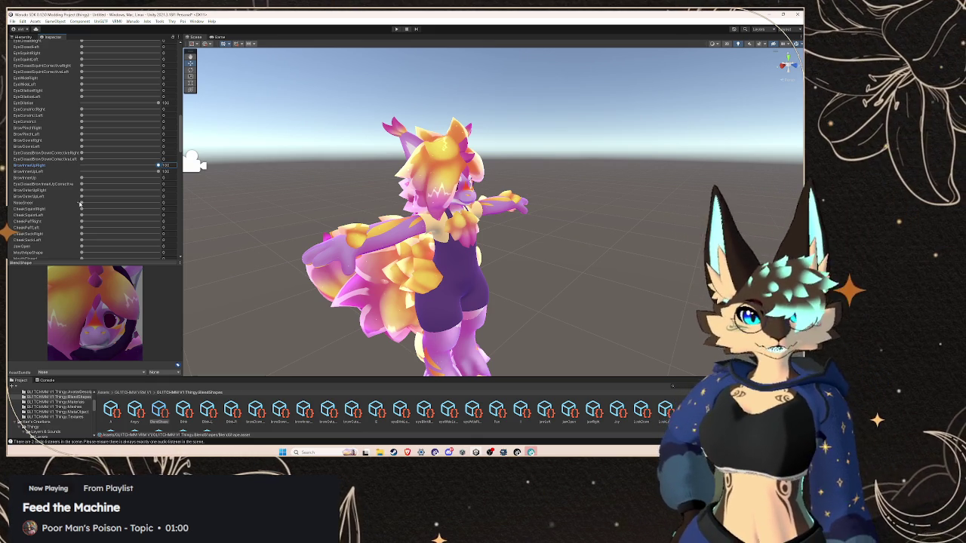
scroll(74, 189, "up", 5)
scroll(73, 189, "up", 5)
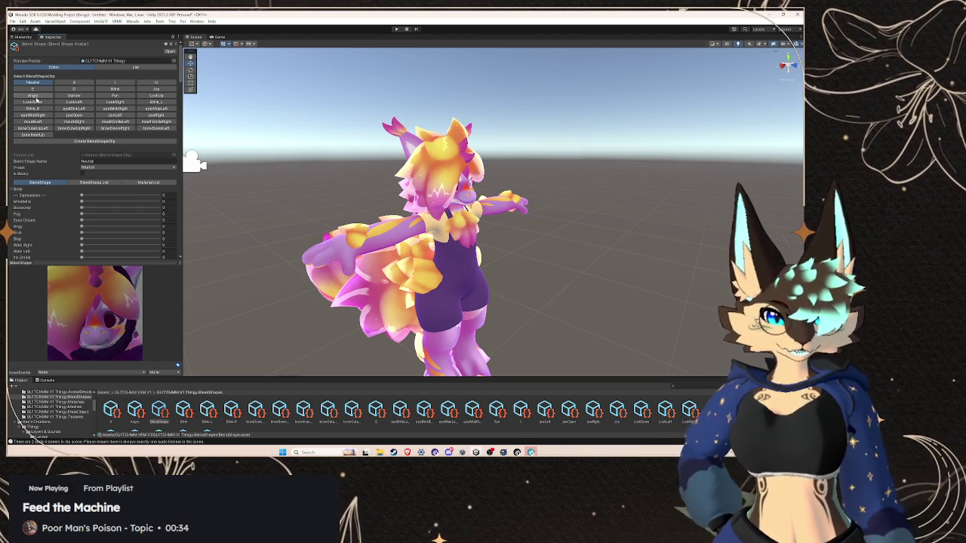
scroll(76, 188, "down", 15)
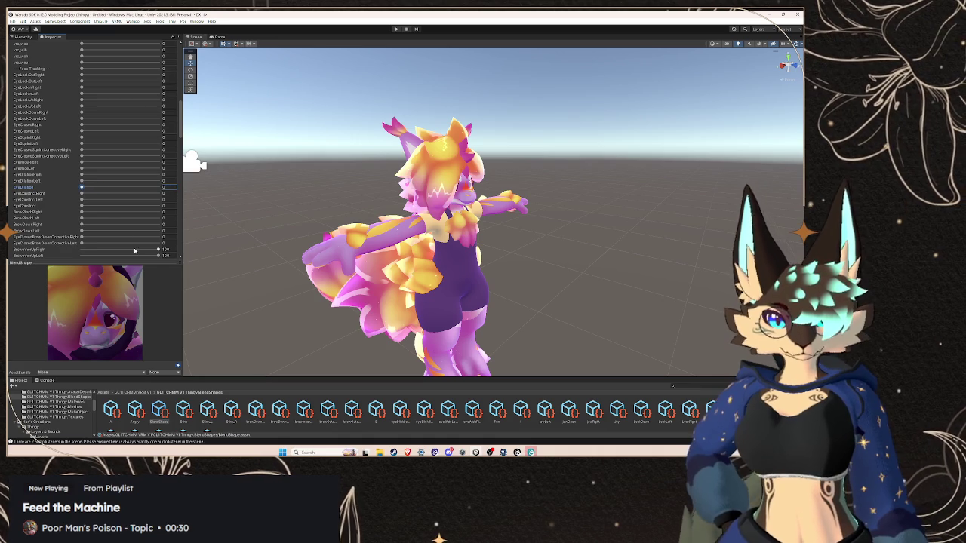
scroll(47, 246, "down", 5)
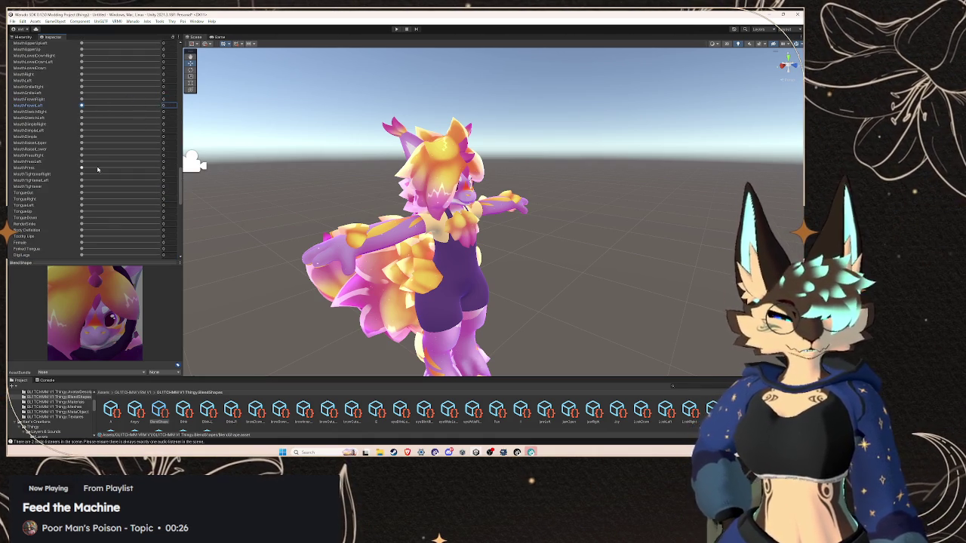
scroll(99, 182, "up", 10)
scroll(99, 182, "up", 10)
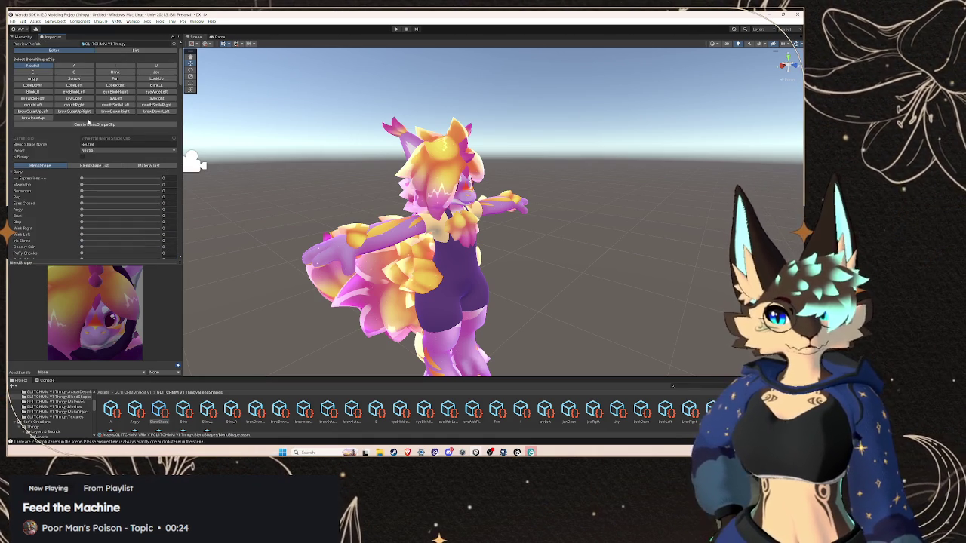
Open the Sorrow clip's Body sliders and set BrowDownRight to 100
left_click(74, 79)
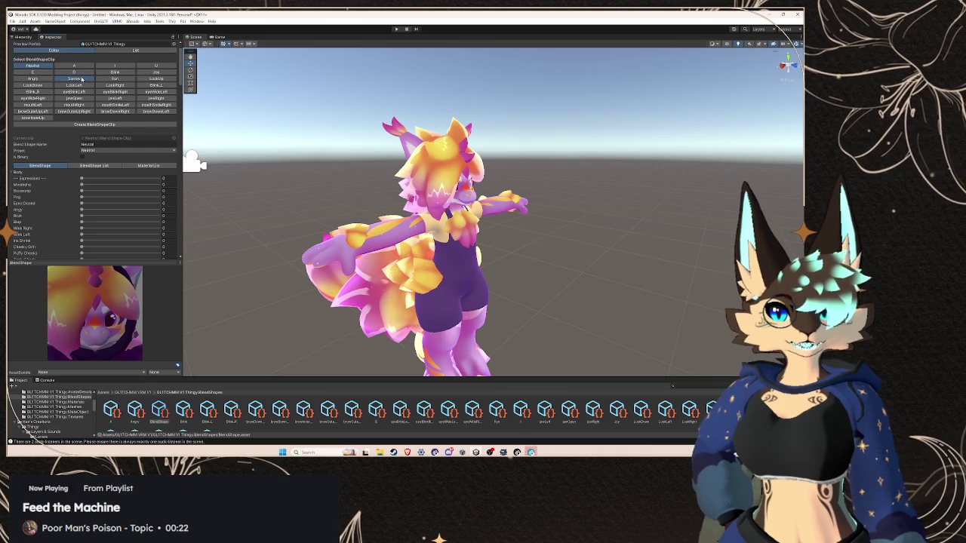
left_click(11, 190)
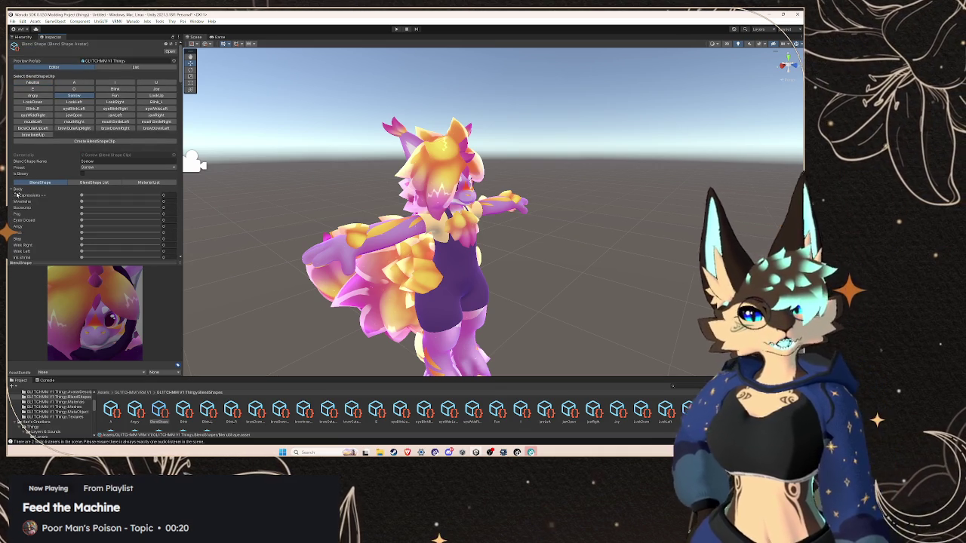
scroll(68, 198, "down", 10)
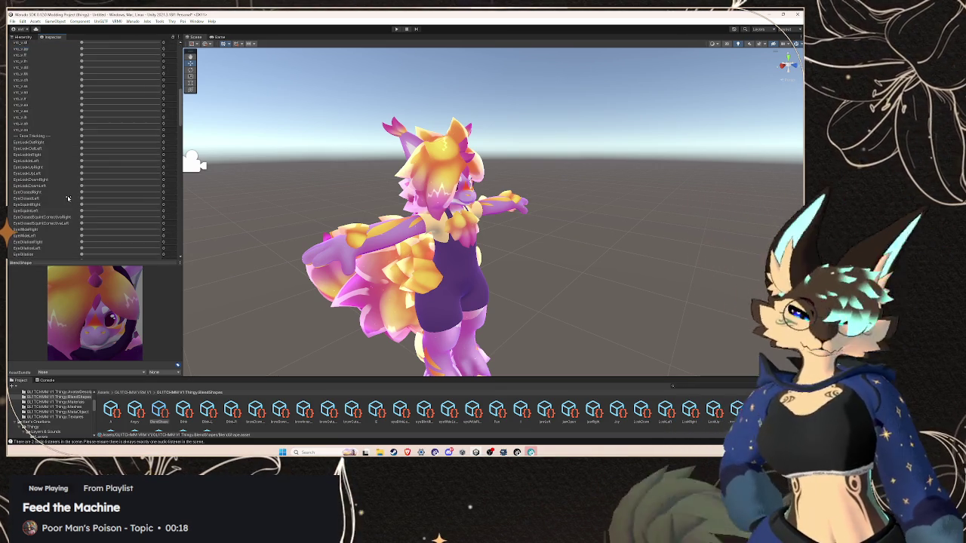
scroll(72, 196, "down", 10)
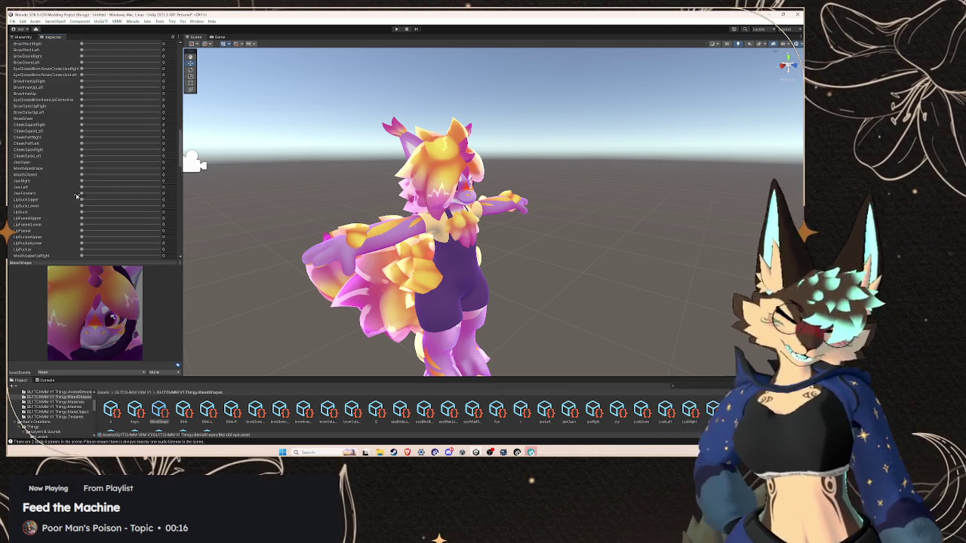
scroll(83, 174, "up", 3)
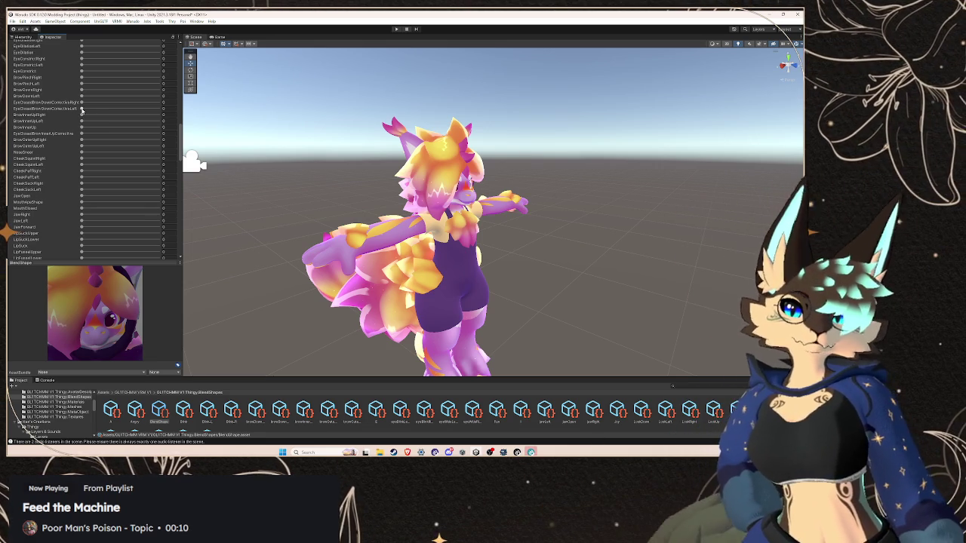
left_click(81, 103)
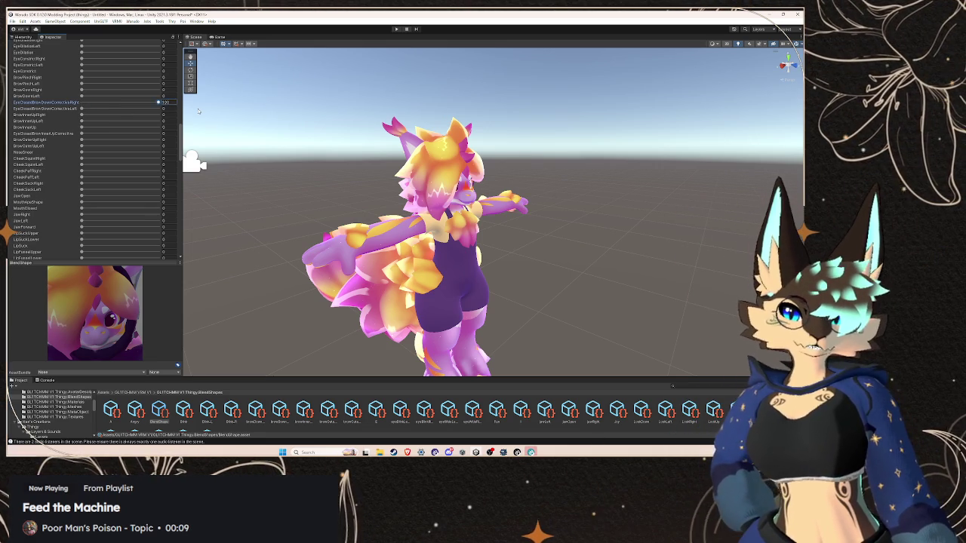
left_click(81, 109)
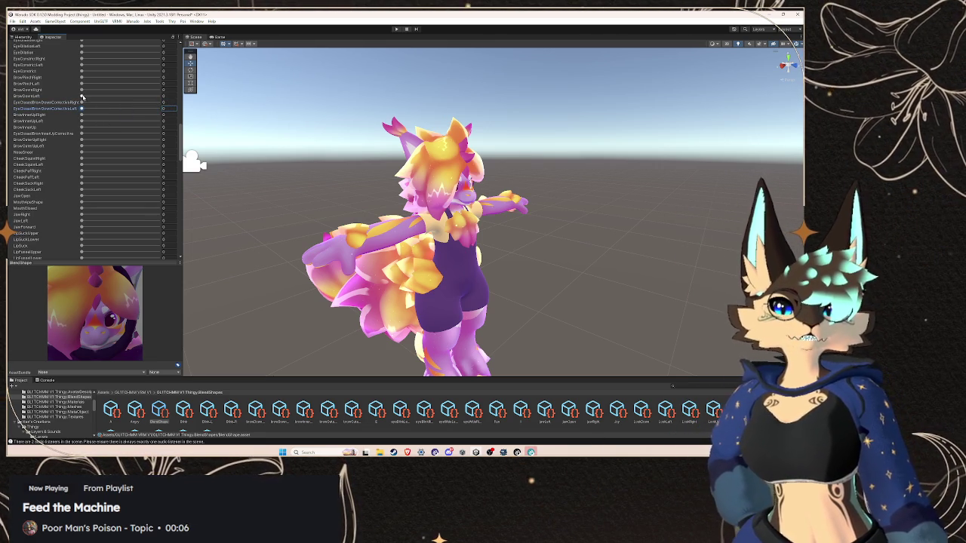
left_click_drag(81, 89, 184, 104)
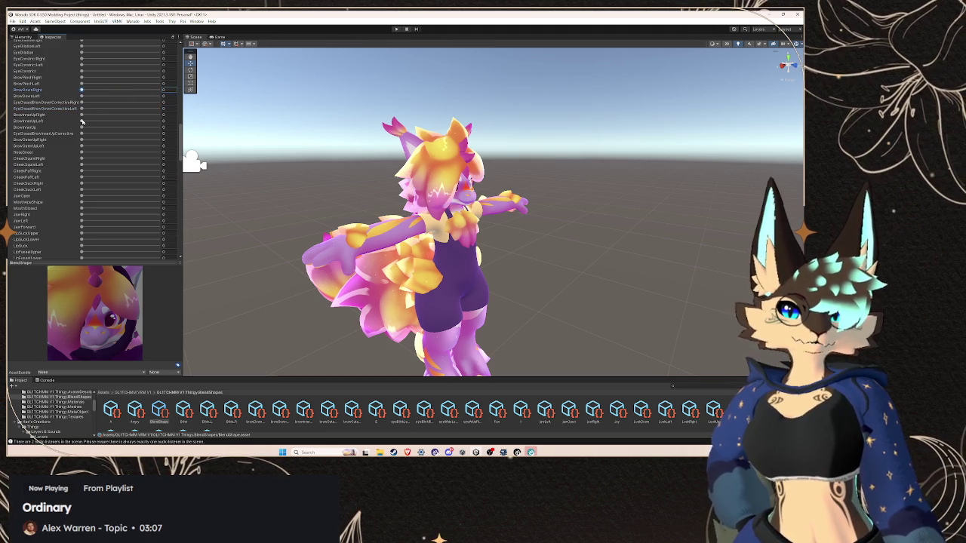
Raise BrowInnerUp and set EyeDilation to 100 on the Sorrow clip
left_click_drag(81, 127, 162, 127)
scroll(88, 157, "down", 2)
scroll(89, 157, "up", 6)
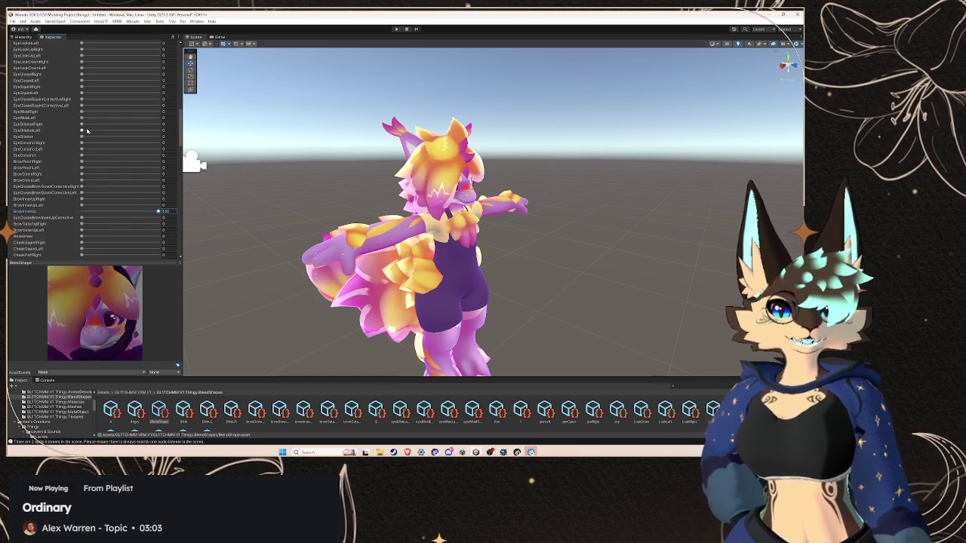
left_click_drag(82, 137, 222, 155)
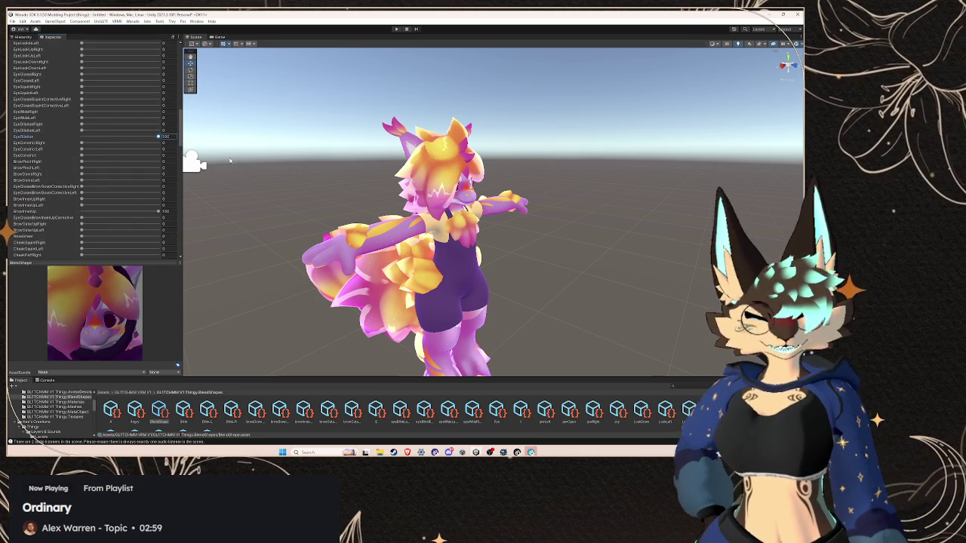
scroll(45, 196, "down", 5)
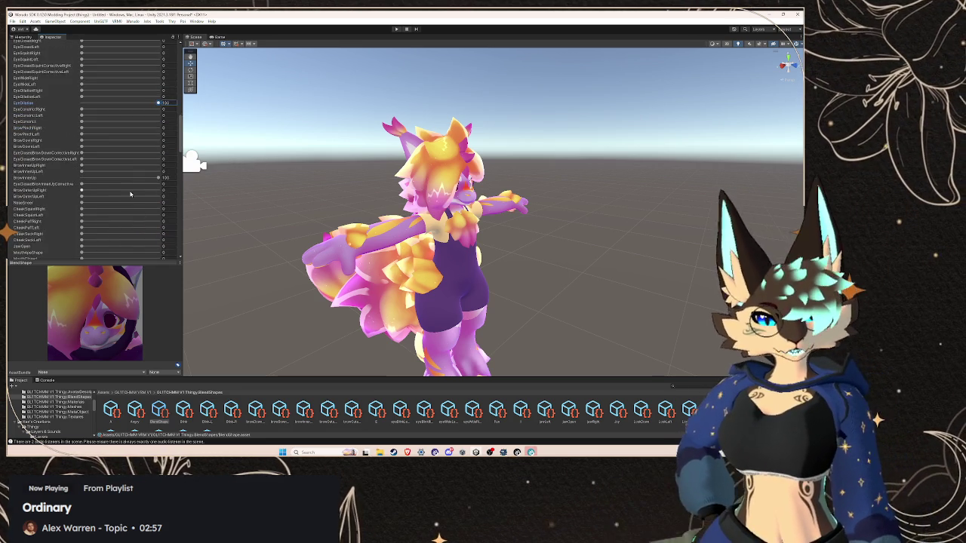
scroll(60, 203, "down", 5)
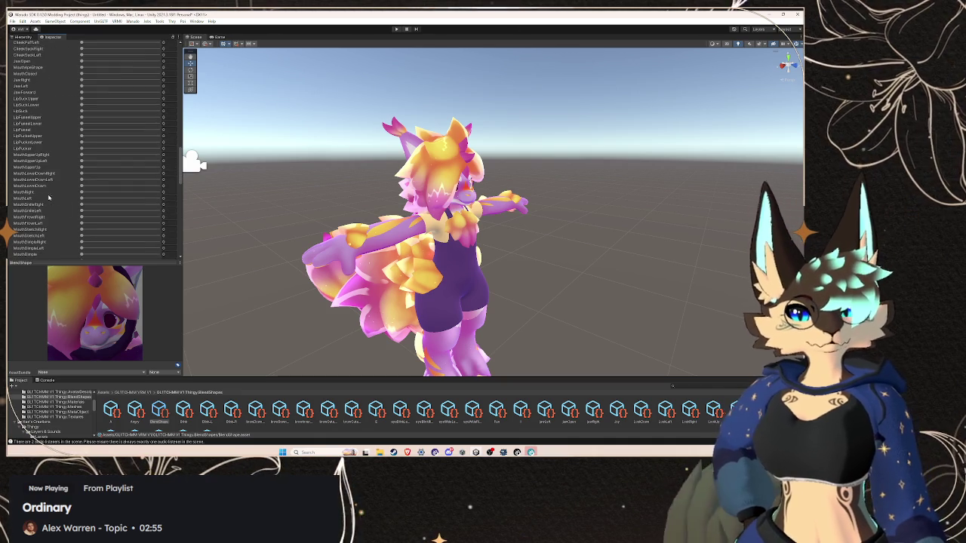
scroll(75, 214, "down", 5)
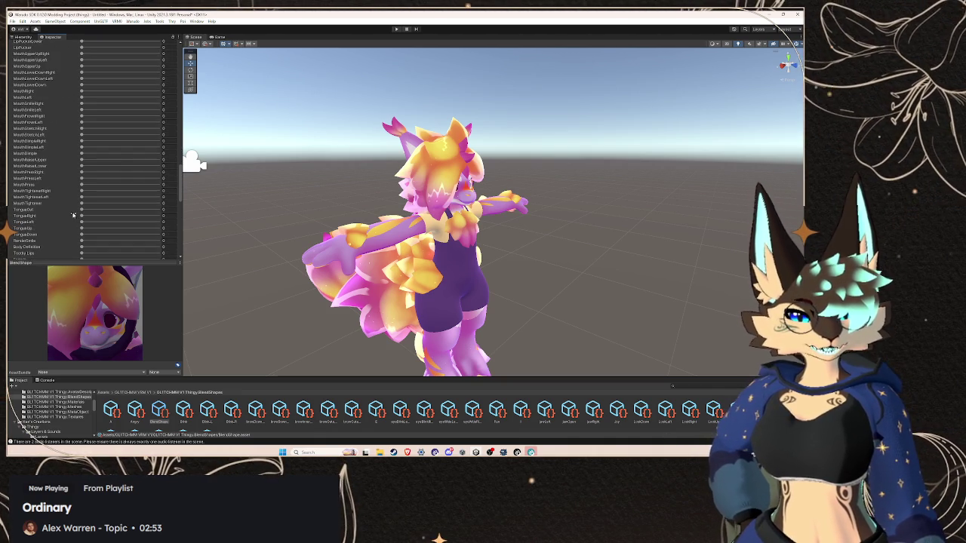
scroll(41, 154, "up", 2)
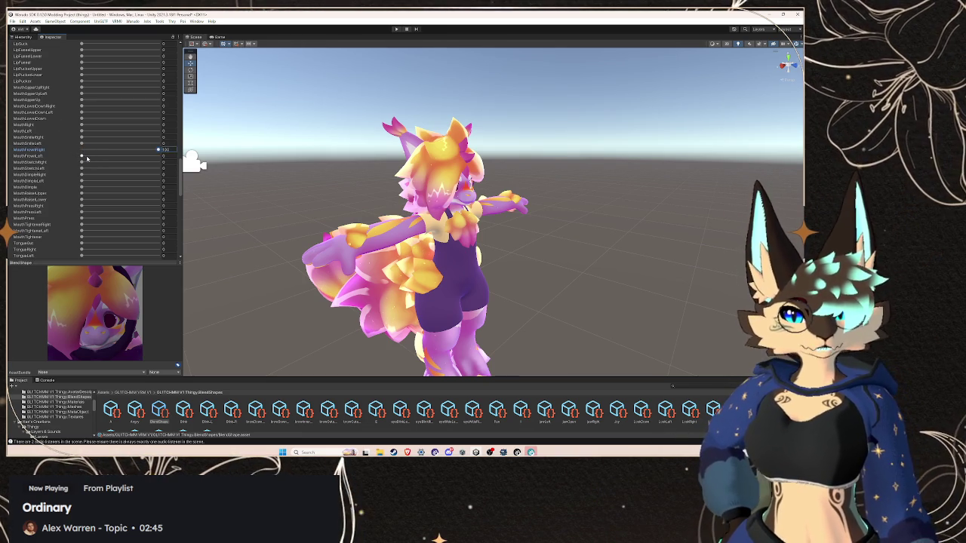
scroll(108, 134, "up", 5)
scroll(108, 135, "up", 10)
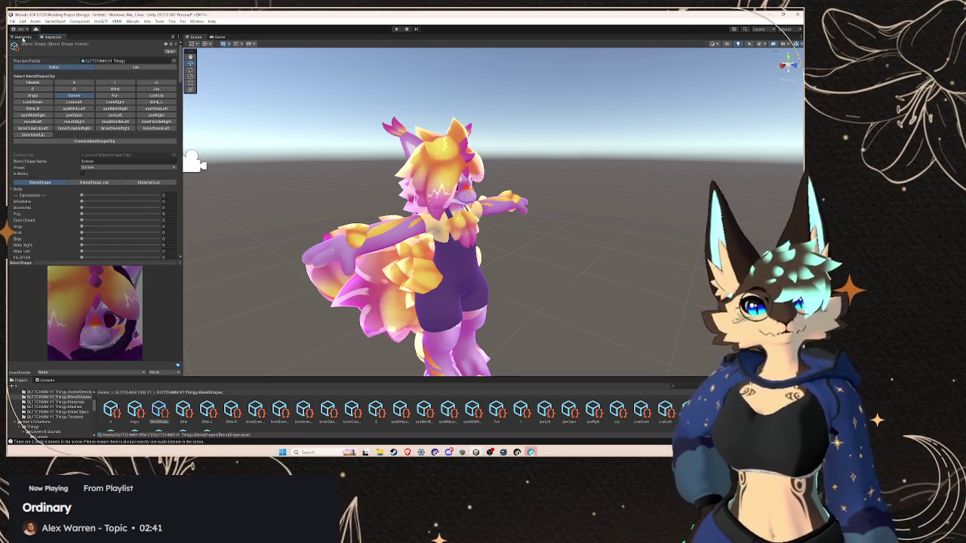
Return to the Hierarchy and collapse the GLITCHMM V1 Thingy bone tree
left_click(24, 37)
left_click(45, 143)
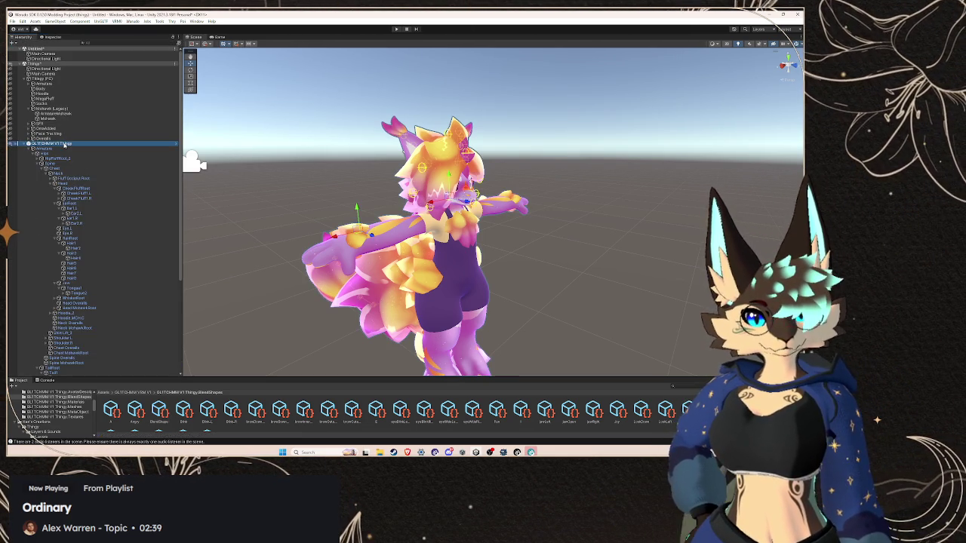
left_click(24, 145)
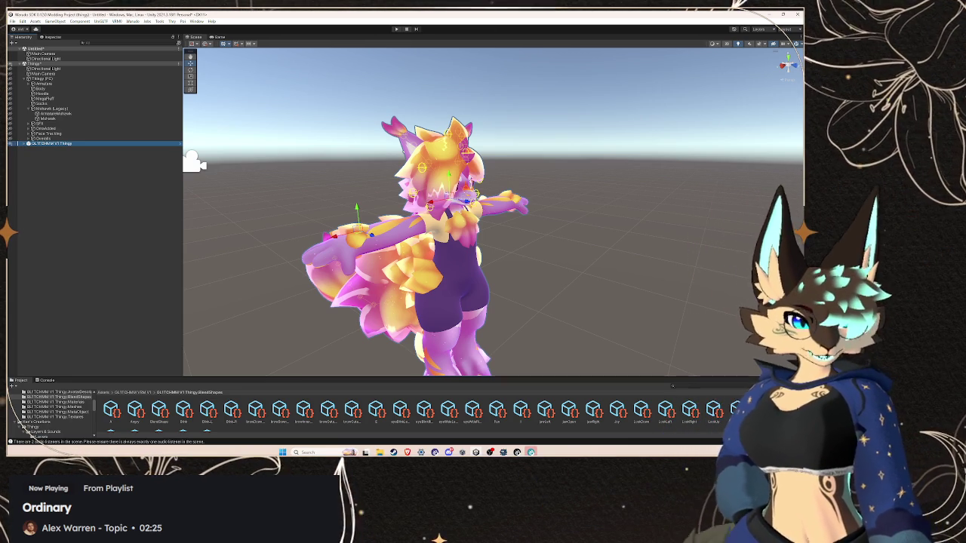
Briefly peek at the desktop and the Warudo window, then return to Unity
key("super+d")
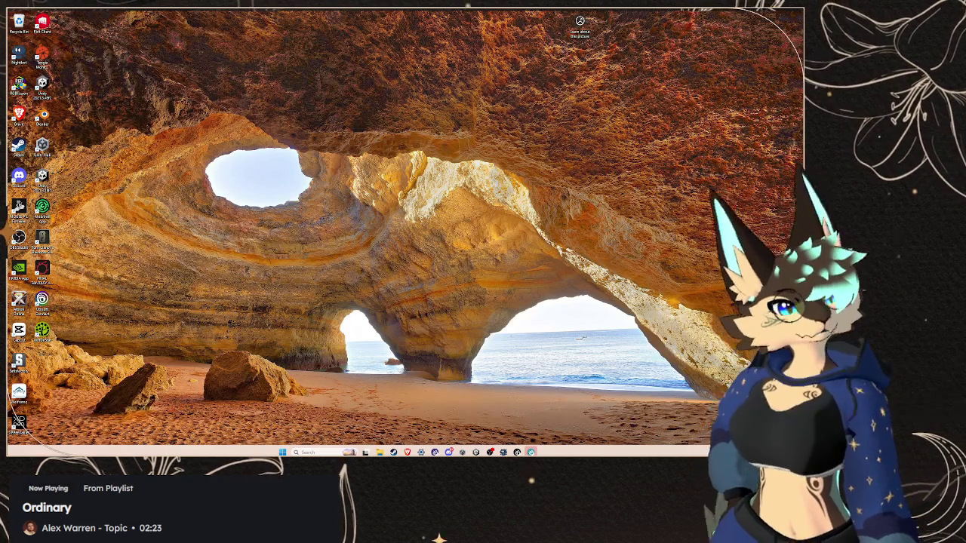
key("super+d")
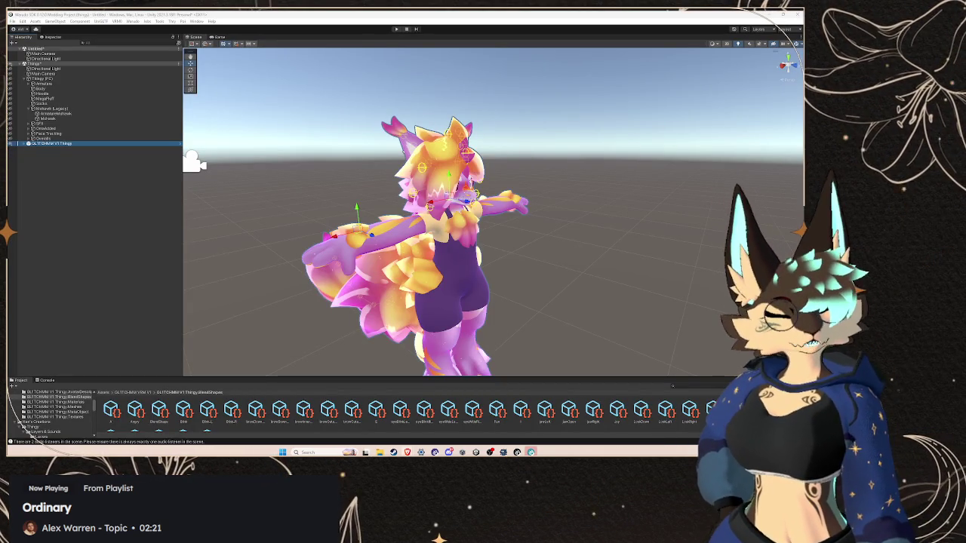
key("alt+Tab")
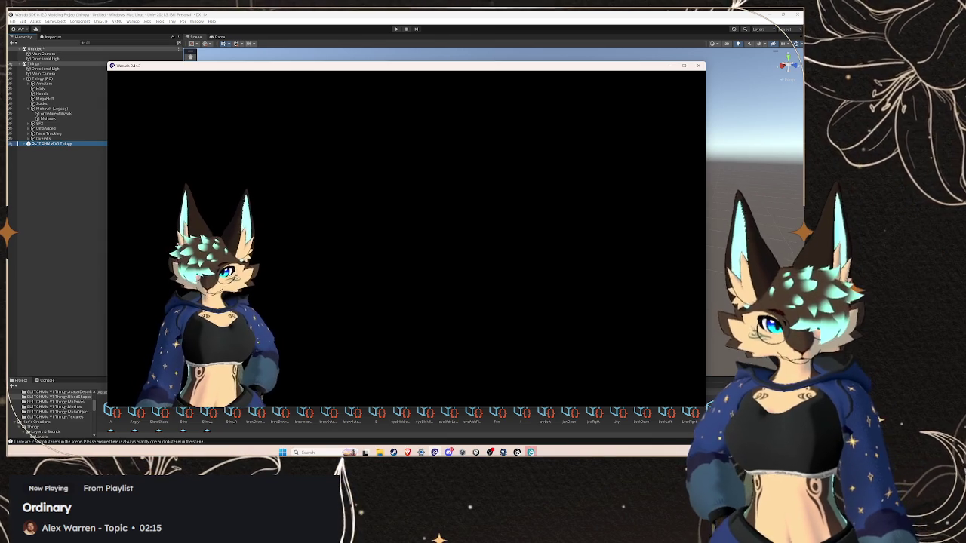
key("super+d")
key("super+d")
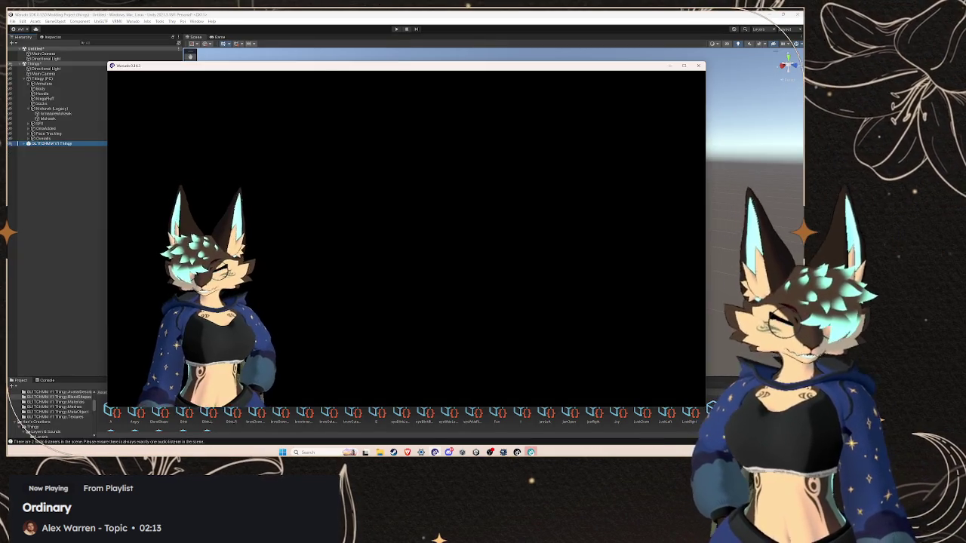
key("alt+Tab")
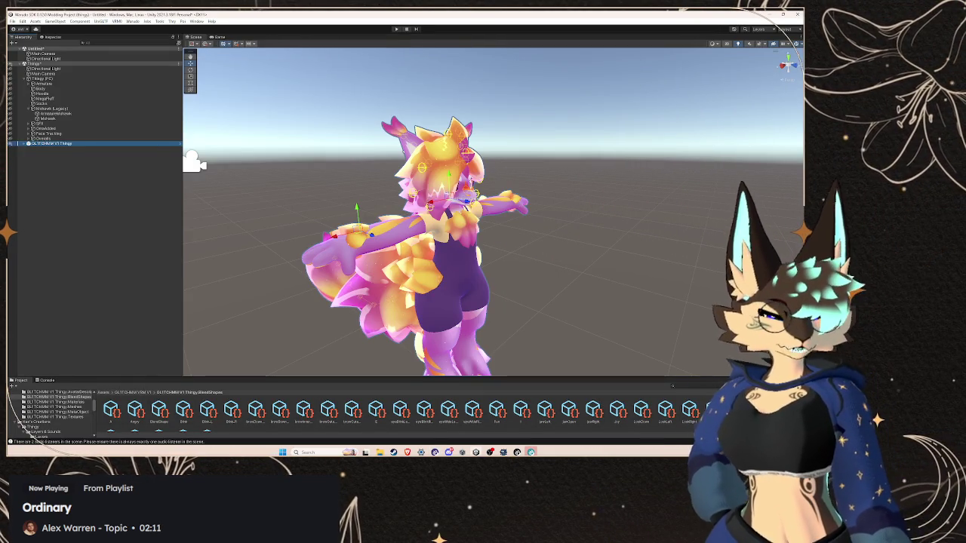
key("super+d")
key("super+d")
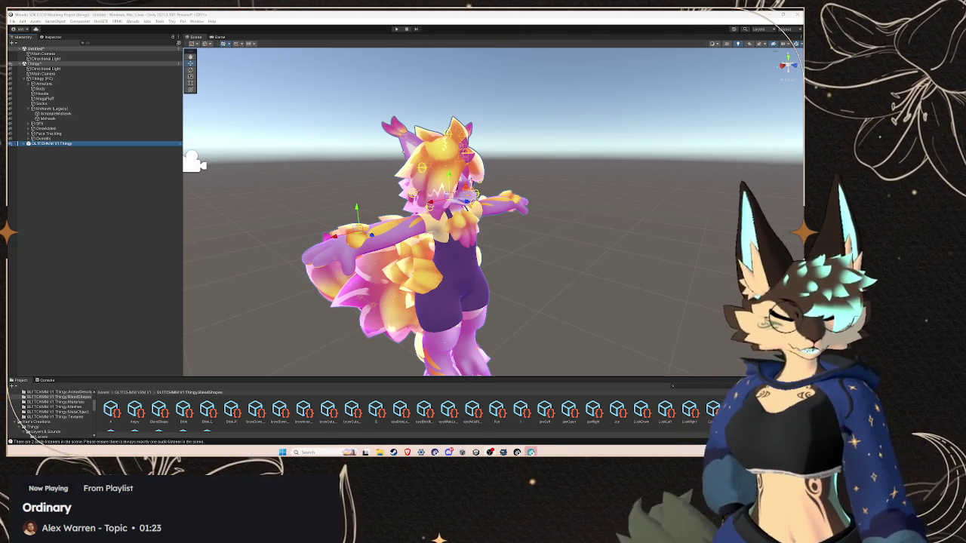
Check the ARKit blendshapes reference, then show the Warudo menu with New Mod and Build Mod
key("alt+Tab")
key("alt+Tab")
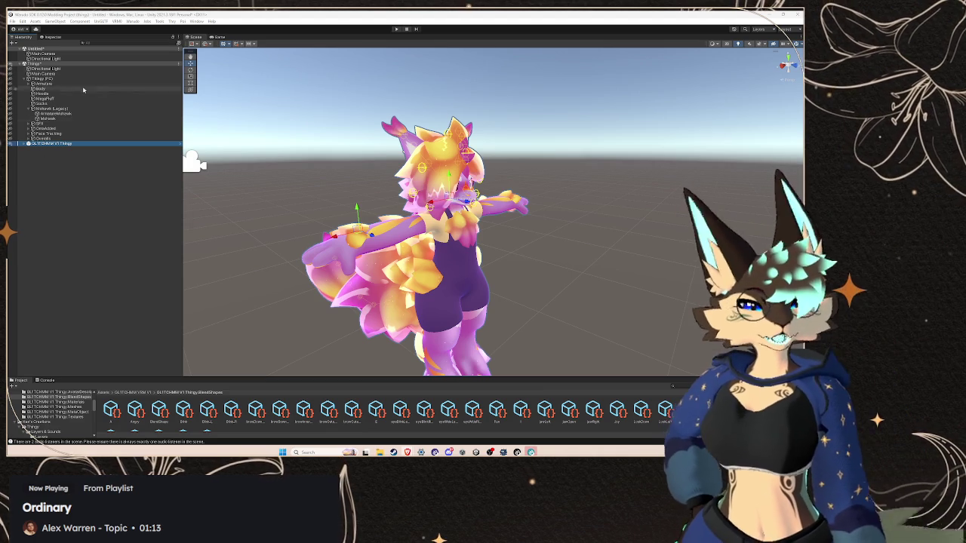
left_click(132, 21)
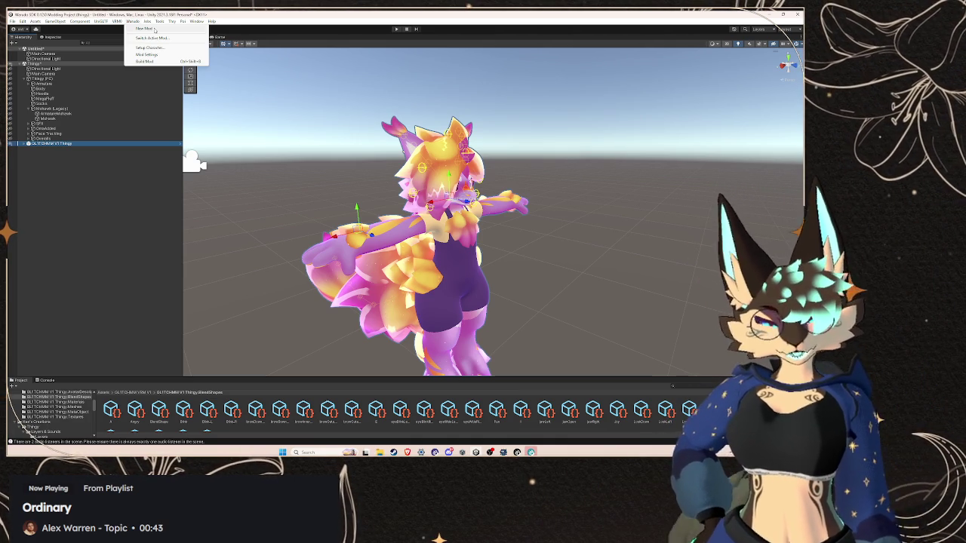
Look up 'wau' in Brave, read the Unity & Warudo SDK Installation version history, and return to Unity
left_click(407, 451)
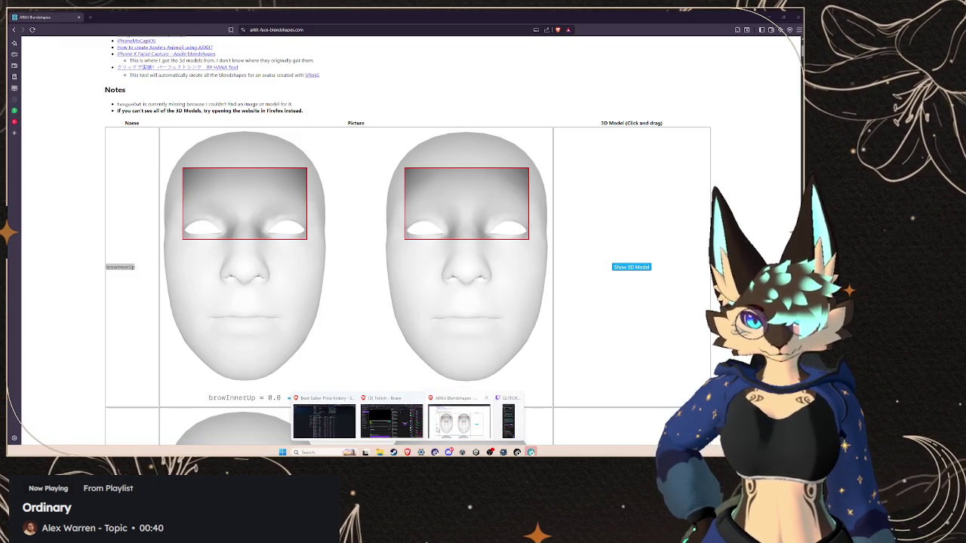
left_click(465, 417)
left_click(90, 18)
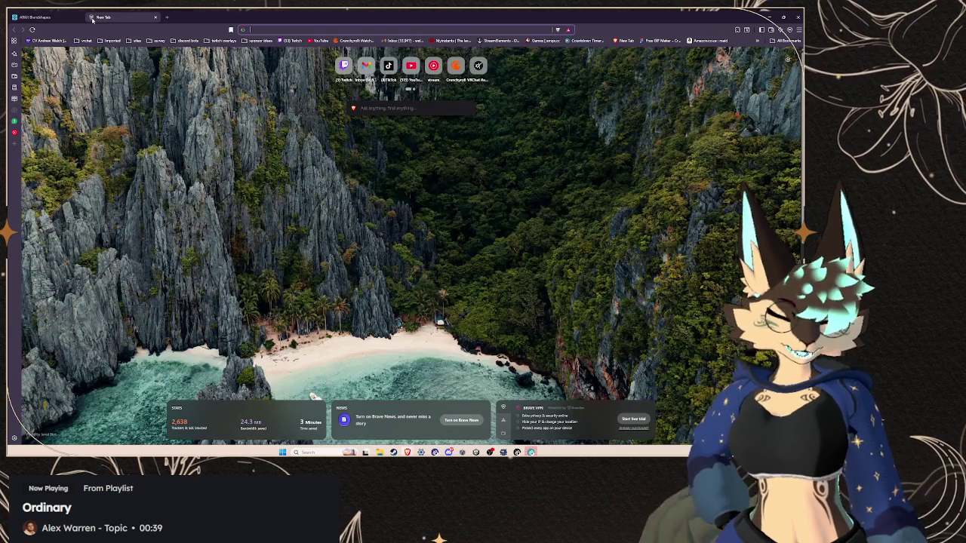
type("wau")
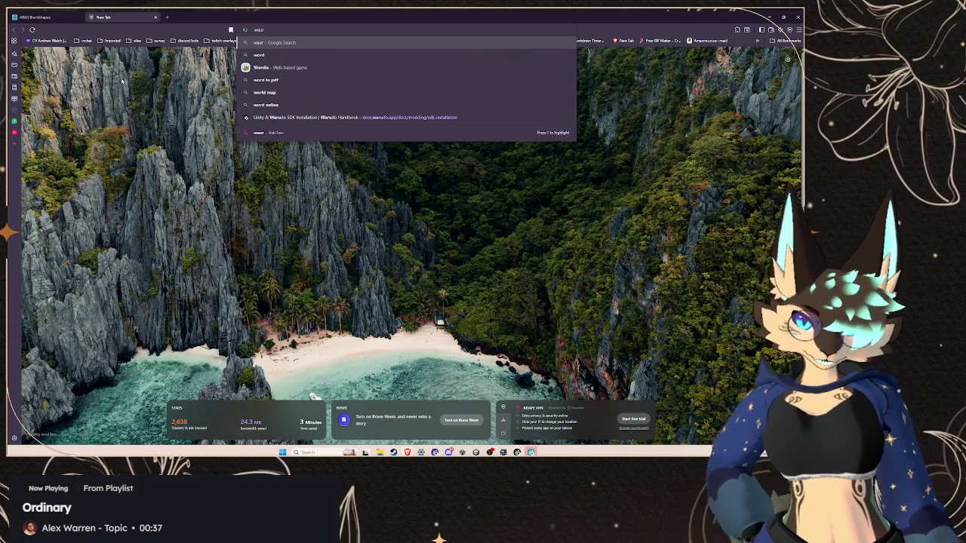
left_click(306, 119)
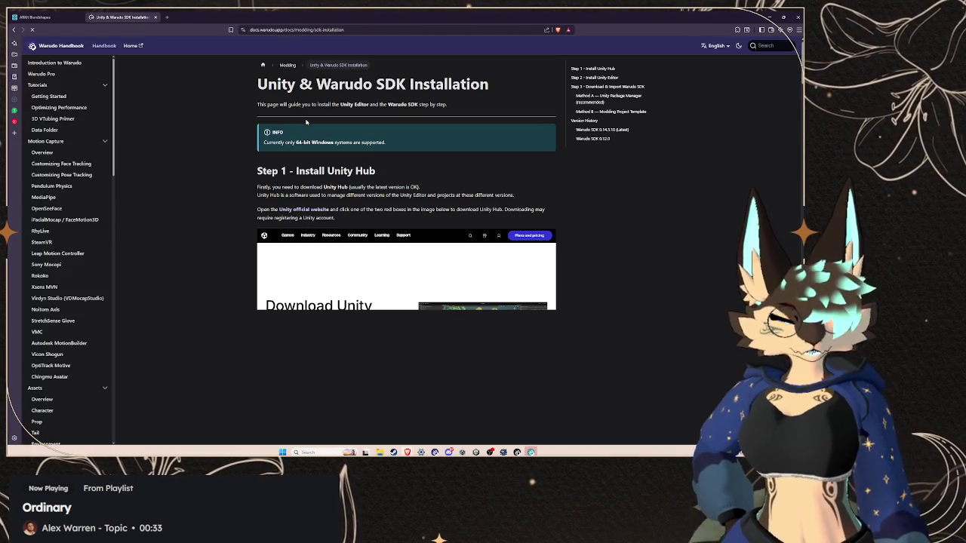
scroll(306, 122, "down", 2)
scroll(521, 246, "down", 15)
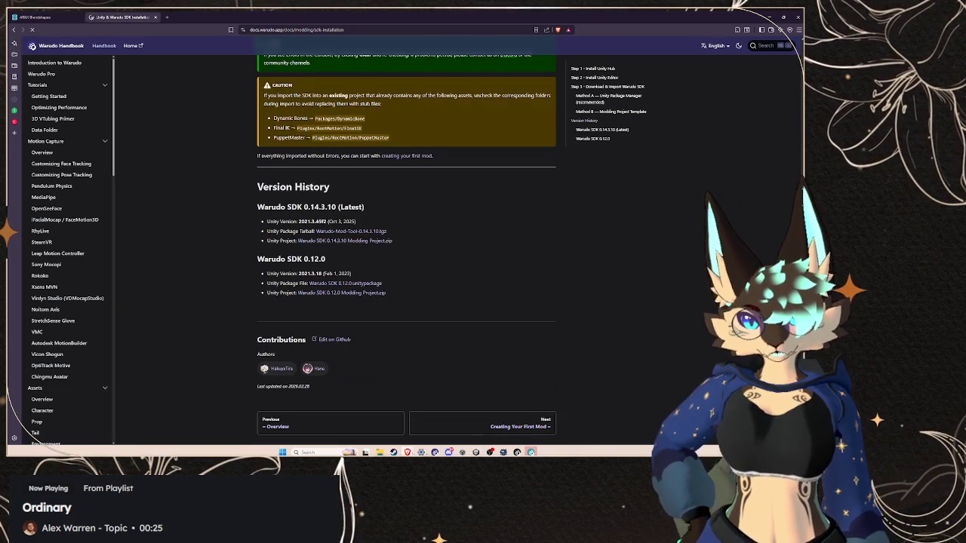
mouse_move(448, 452)
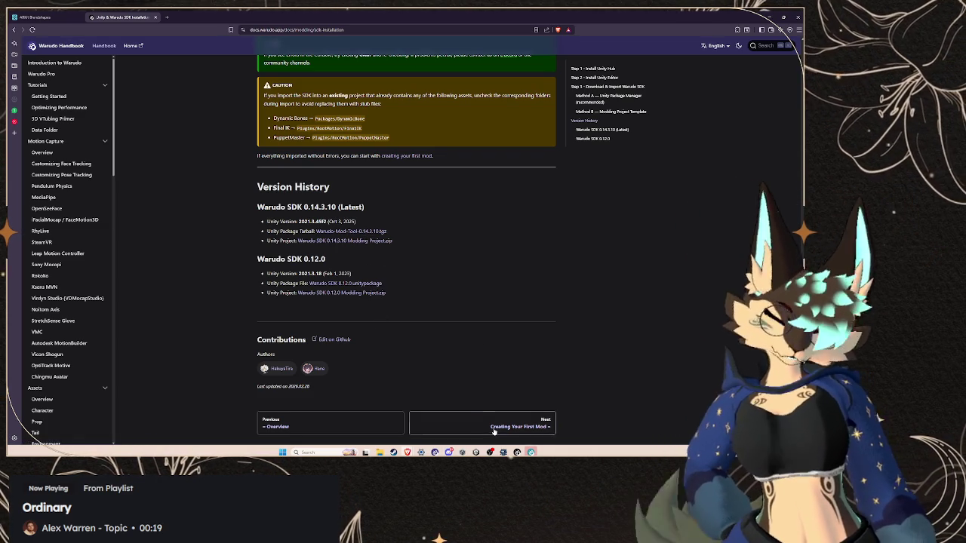
left_click(503, 452)
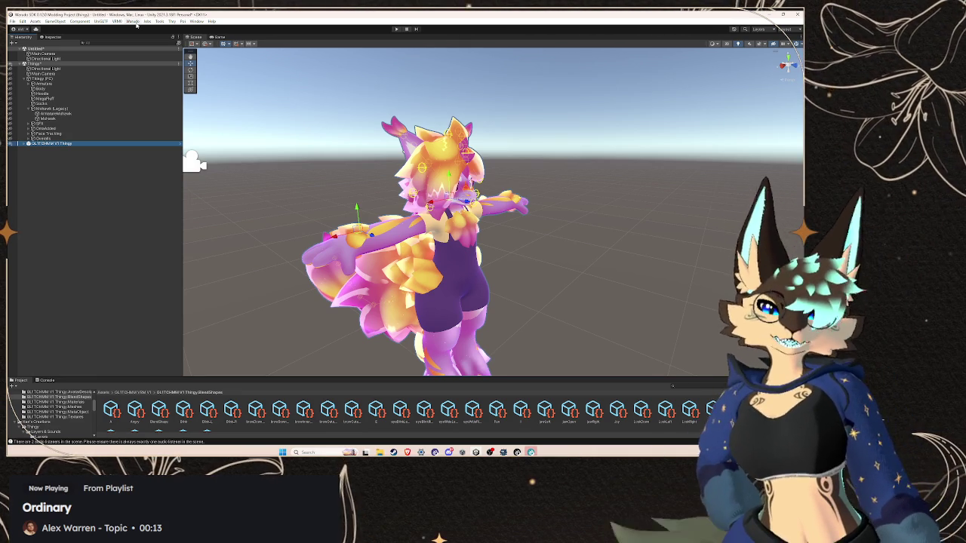
Create a new Warudo mod named GLITCHMM Thingy V1 through Warudo > New Mod
left_click(135, 21)
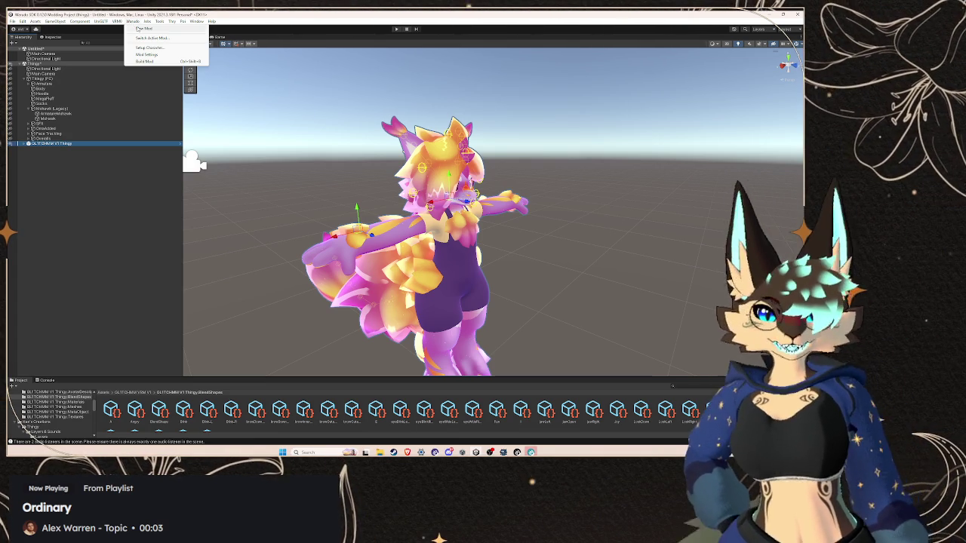
left_click(143, 28)
left_click(285, 91)
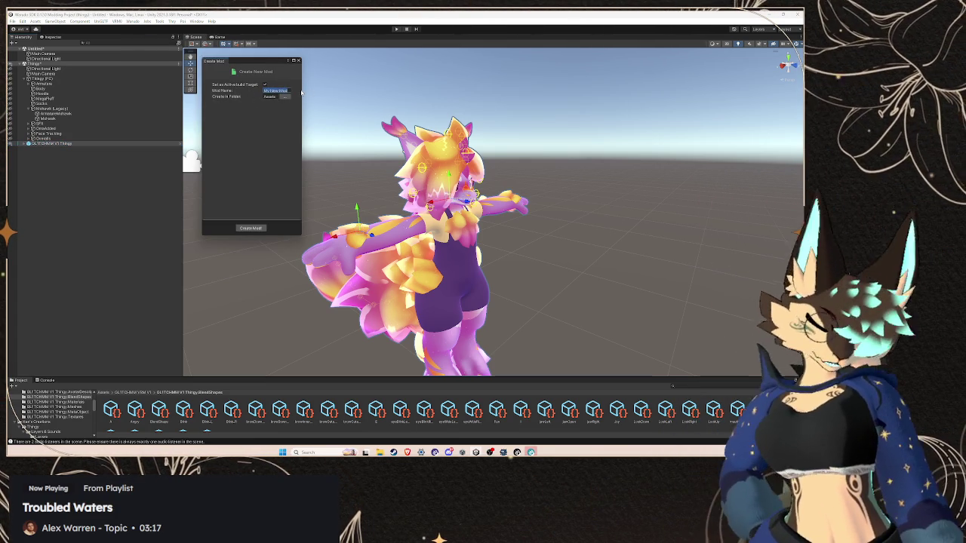
type("GLITCHMM T")
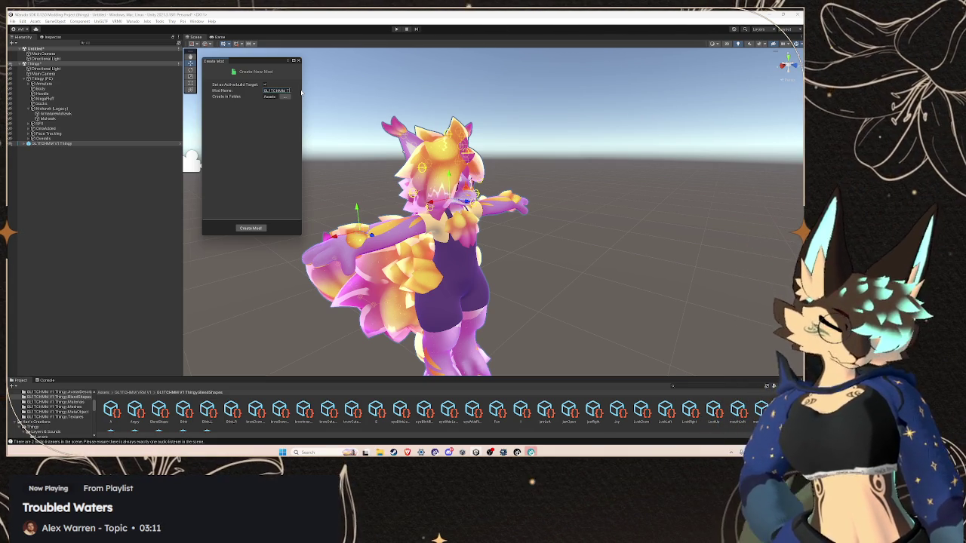
type("V1")
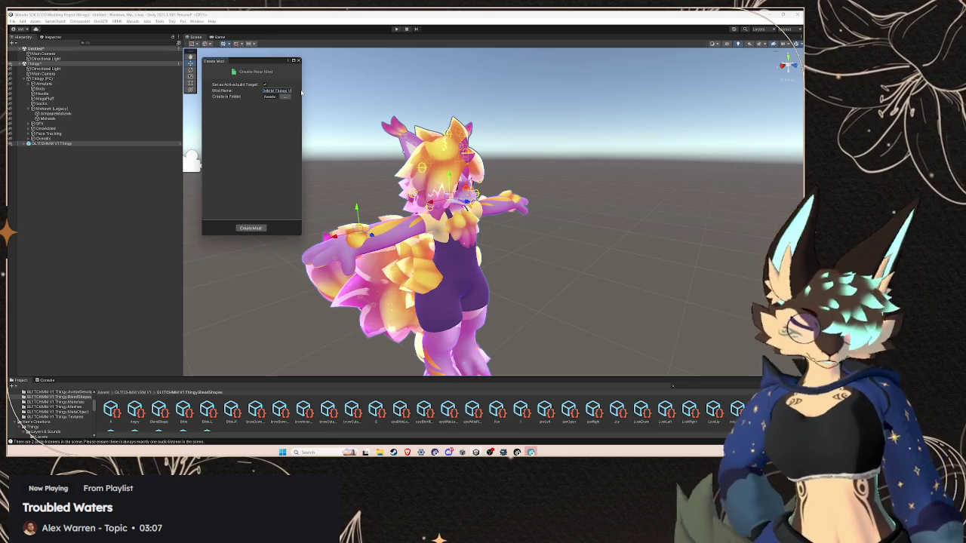
left_click(259, 228)
left_click(73, 142)
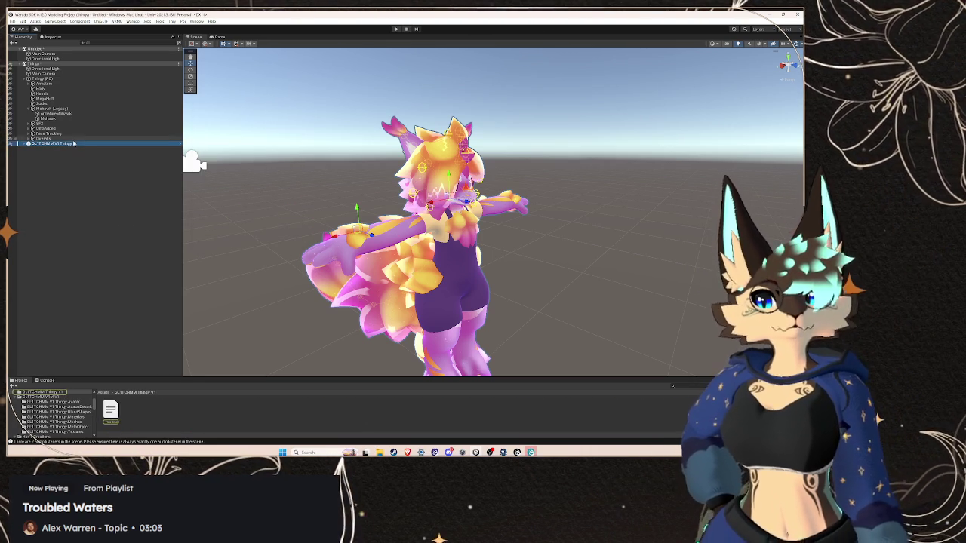
Duplicate GLITCHMM V1 Thingy in the Hierarchy and select the GLITCHMM V1 Thingy (1) copy
left_click(19, 64)
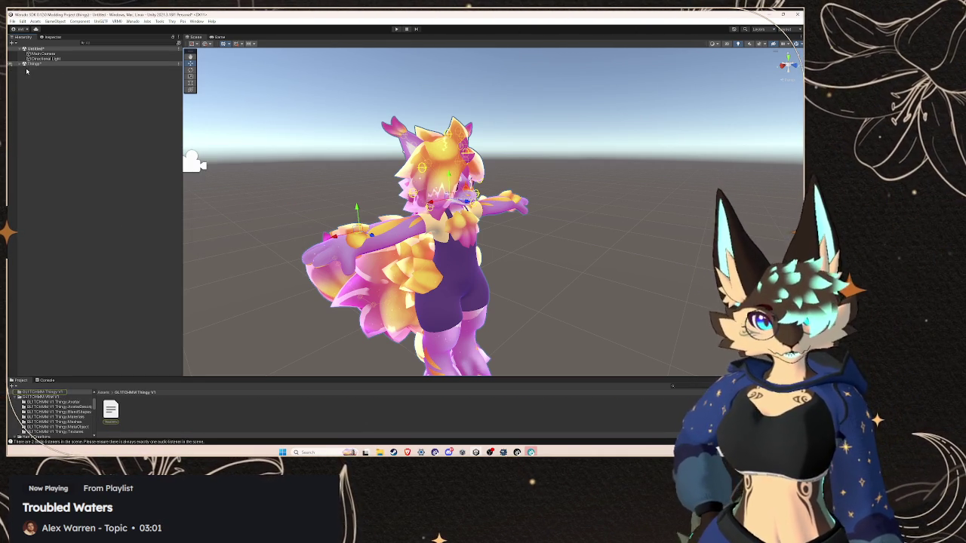
right_click(26, 65)
left_click(60, 76)
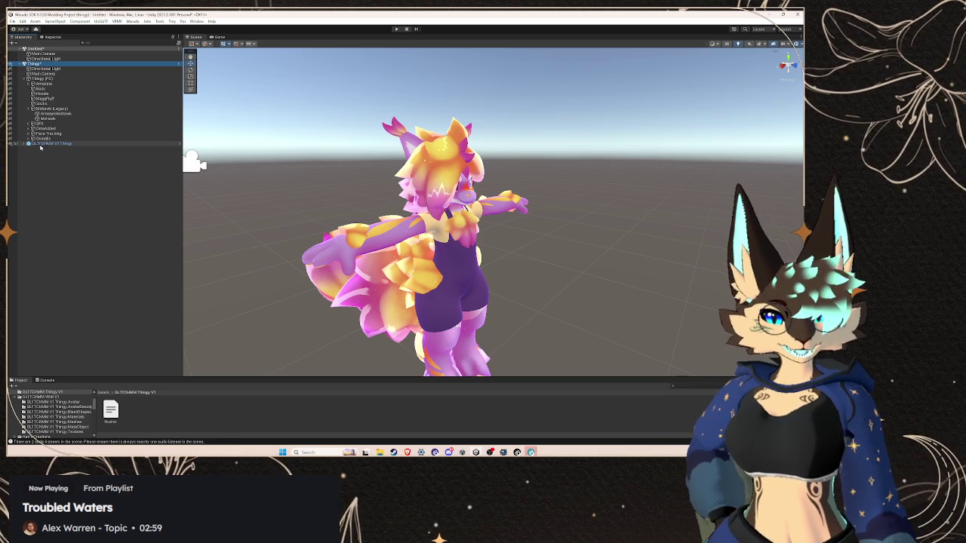
right_click(41, 144)
left_click(61, 185)
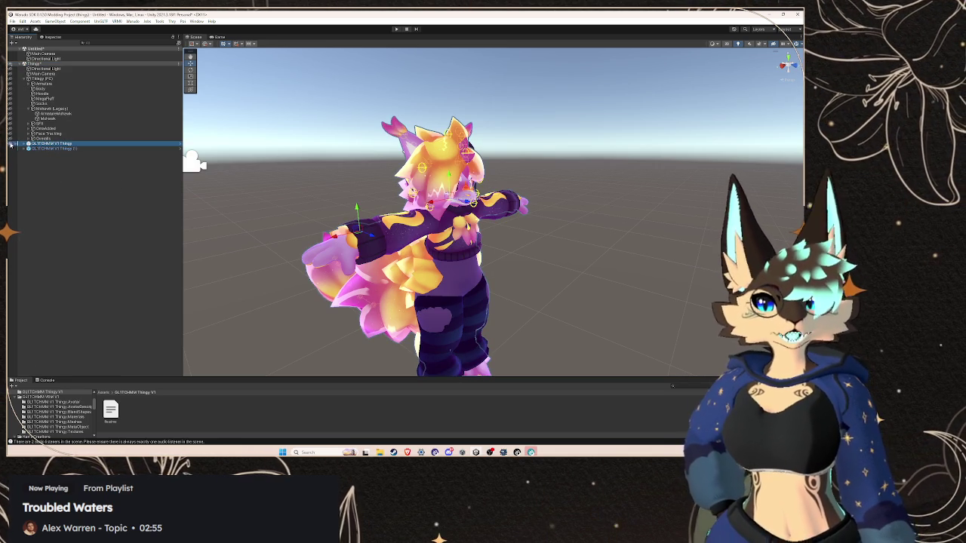
left_click(53, 149)
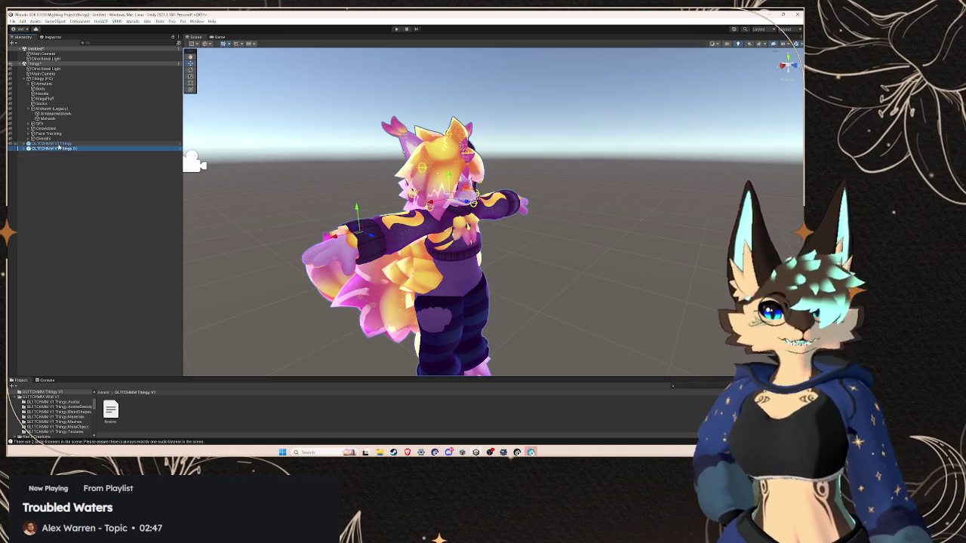
left_click(12, 20)
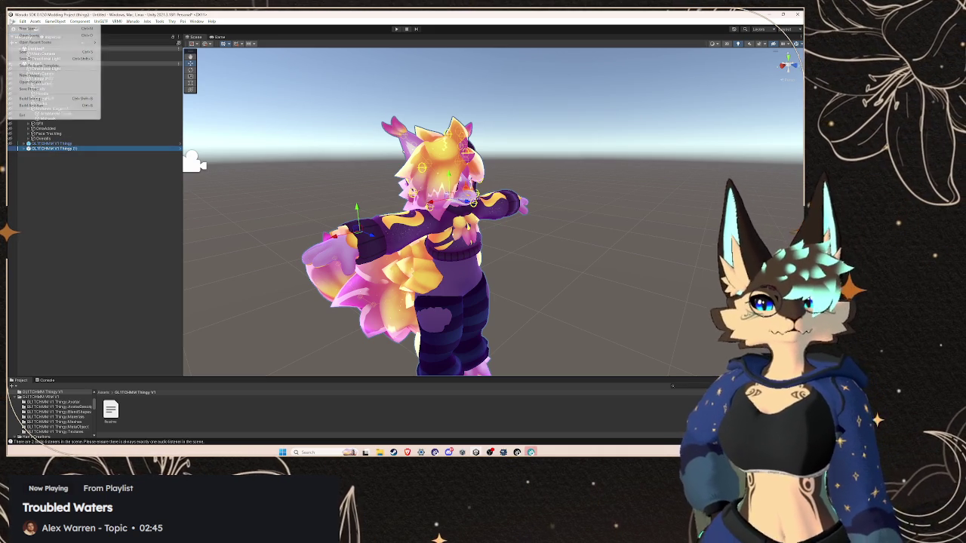
Save the current scene into Assets under the name 'GLITCHMM Thingy V1'
left_click(35, 52)
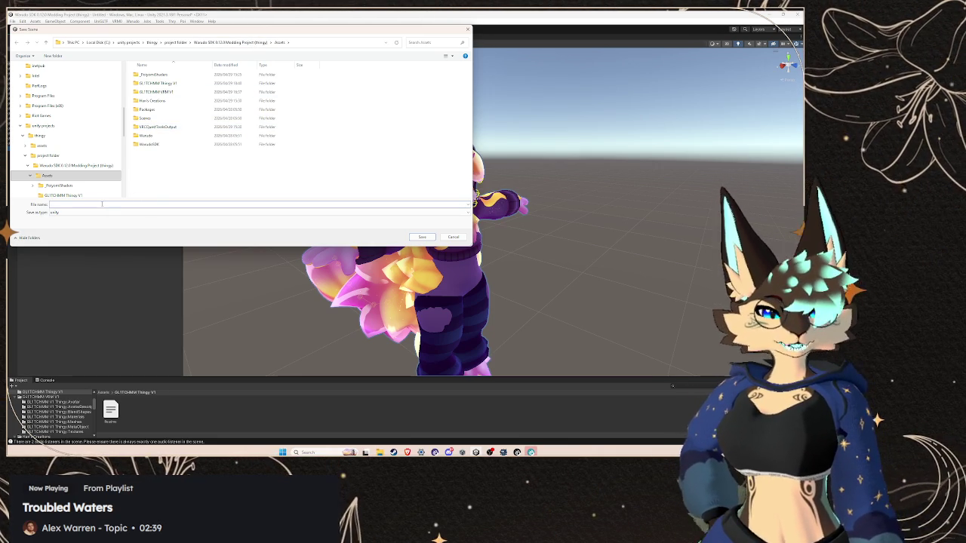
type("GLITCHMM")
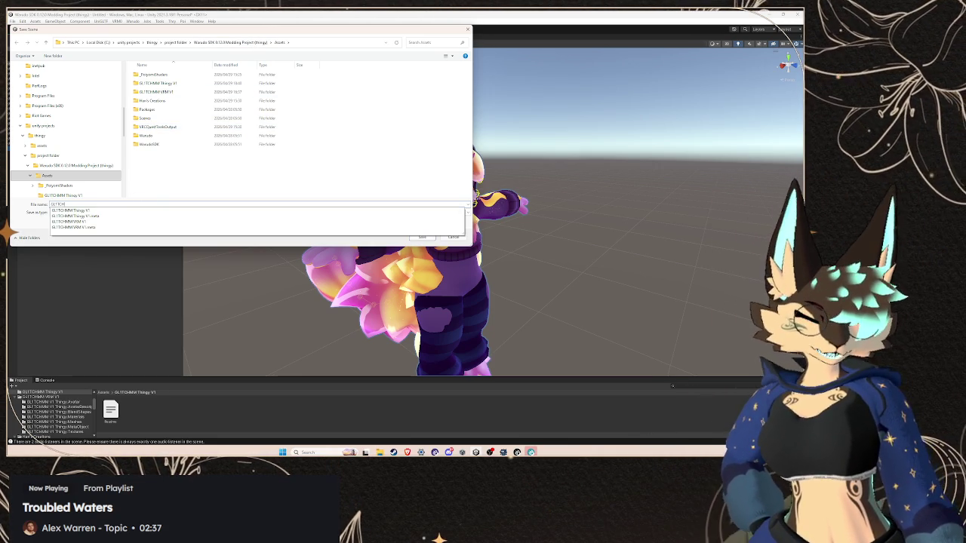
type(" Thingy")
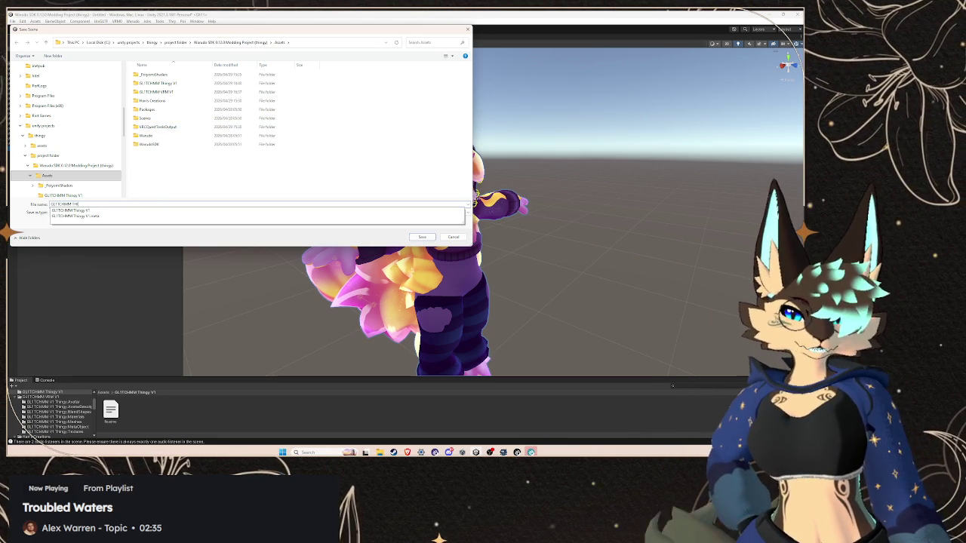
type(" V1")
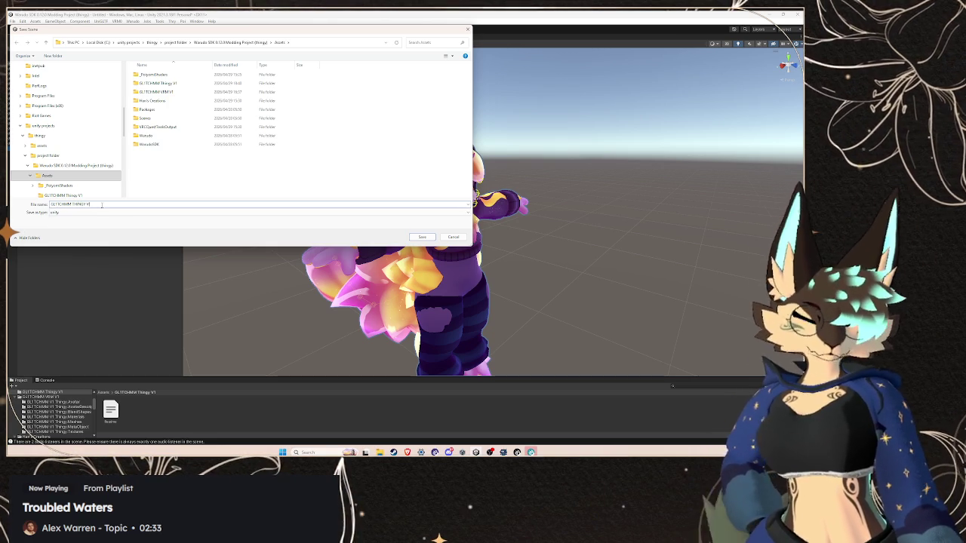
left_click(423, 237)
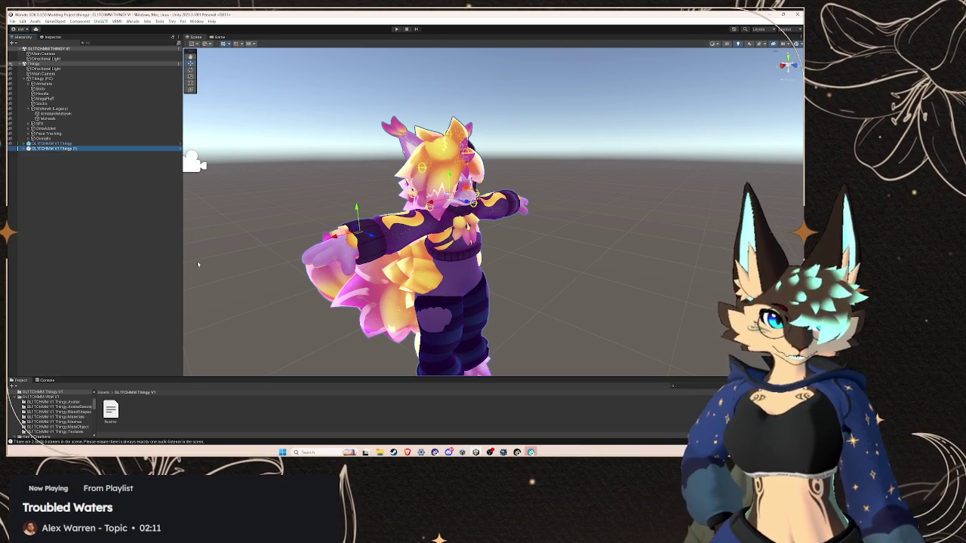
Set up the selected avatar copy as the Warudo character mod and confirm the success message
left_click(133, 21)
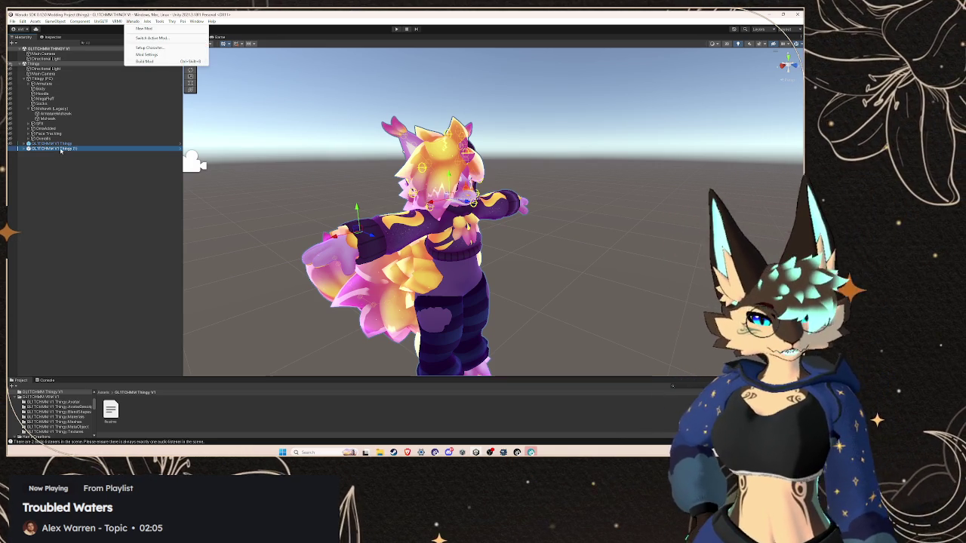
left_click(153, 47)
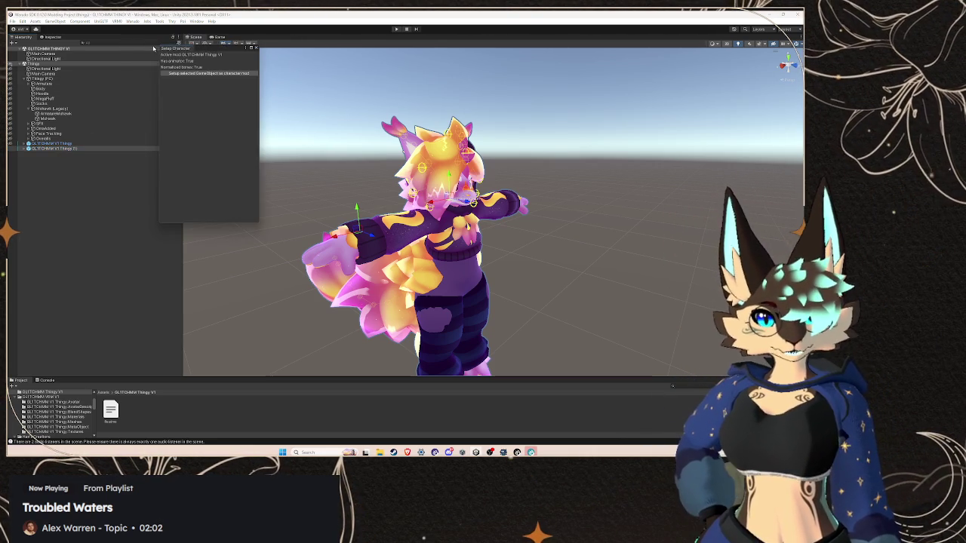
left_click(195, 73)
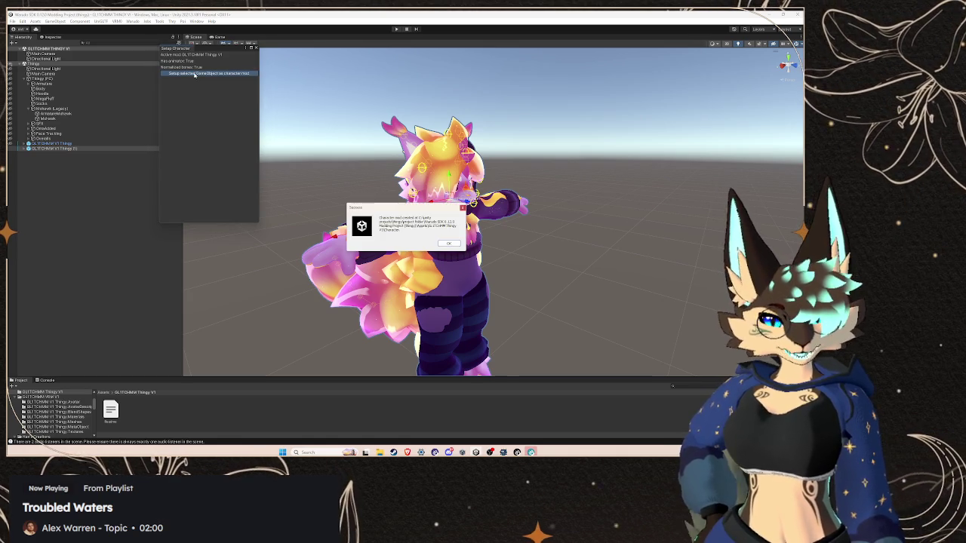
left_click(448, 243)
left_click(255, 49)
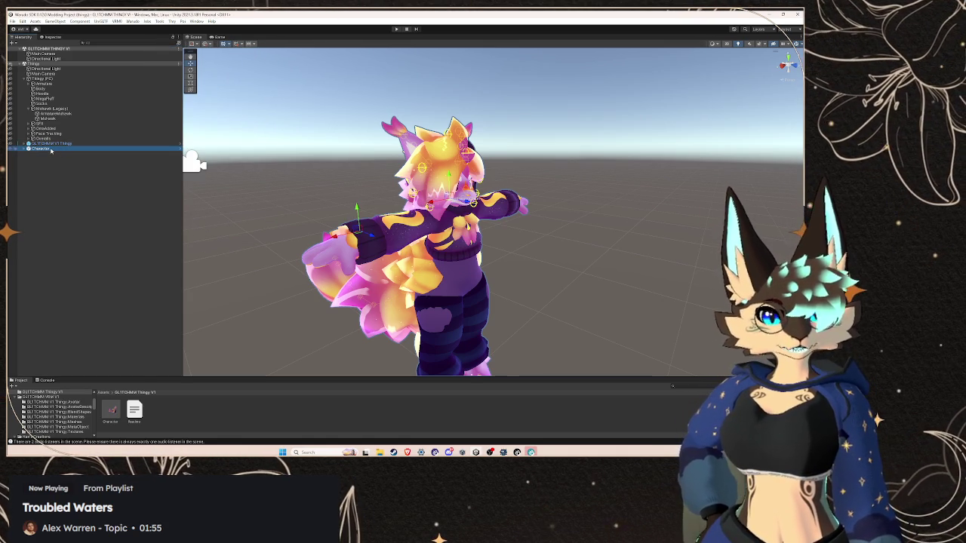
mouse_move(268, 377)
left_mouse_down()
mouse_move(267, 329)
mouse_move(234, 258)
left_mouse_up()
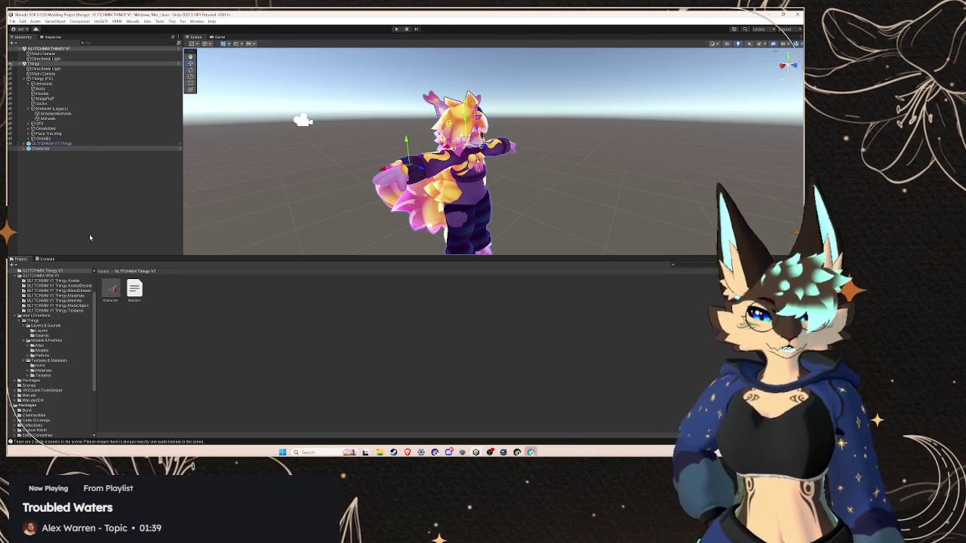
Run Warudo > Build Mod and dismiss the Shader Optimizer warning so the build continues
left_click(133, 22)
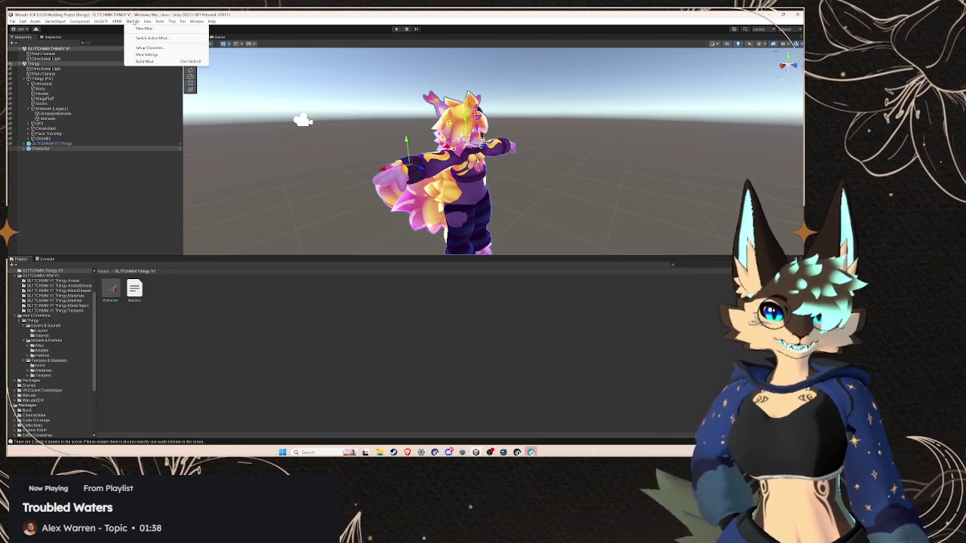
left_click(160, 63)
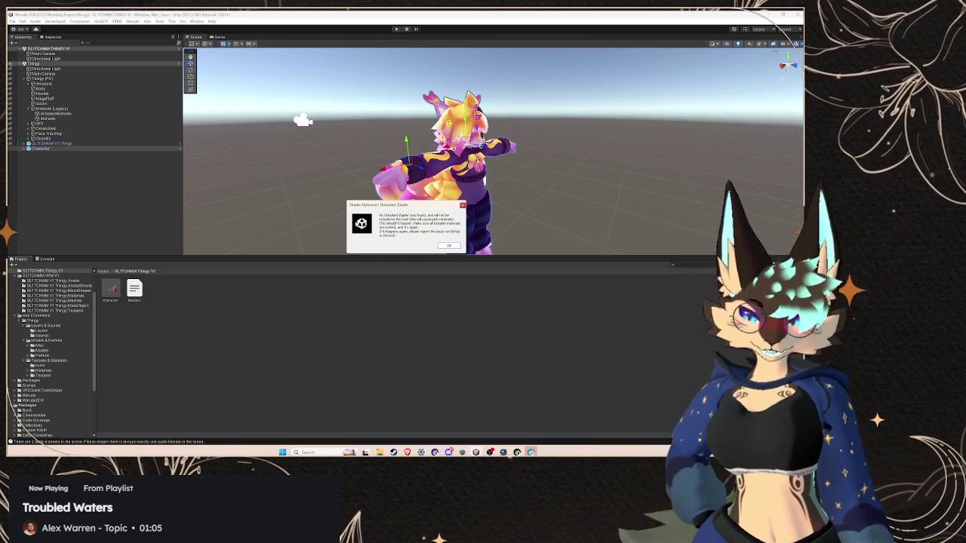
left_click(448, 246)
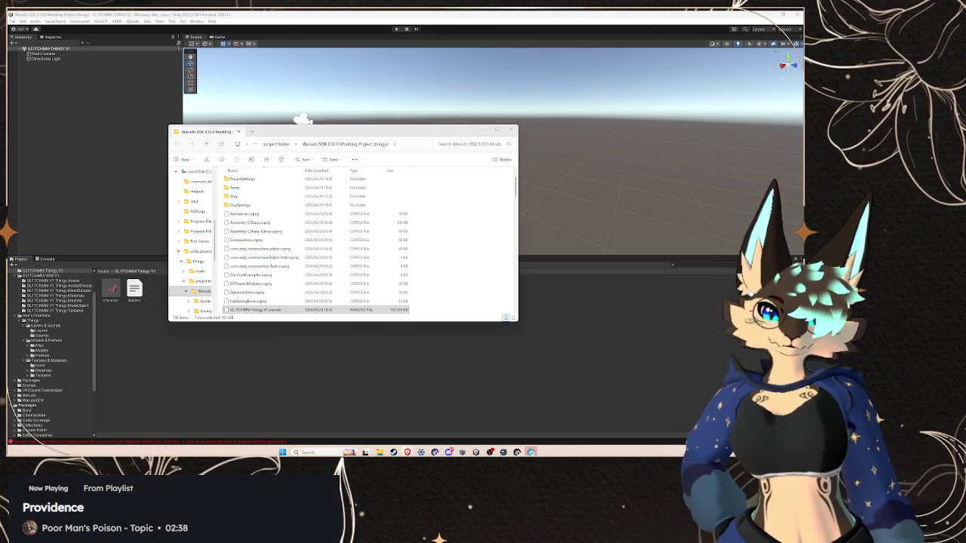
Drag the Thingy scene from GLITCHMM VRM V1 > Thingy into the Hierarchy and expand GLITCHMM V1 Thingy
left_click(72, 160)
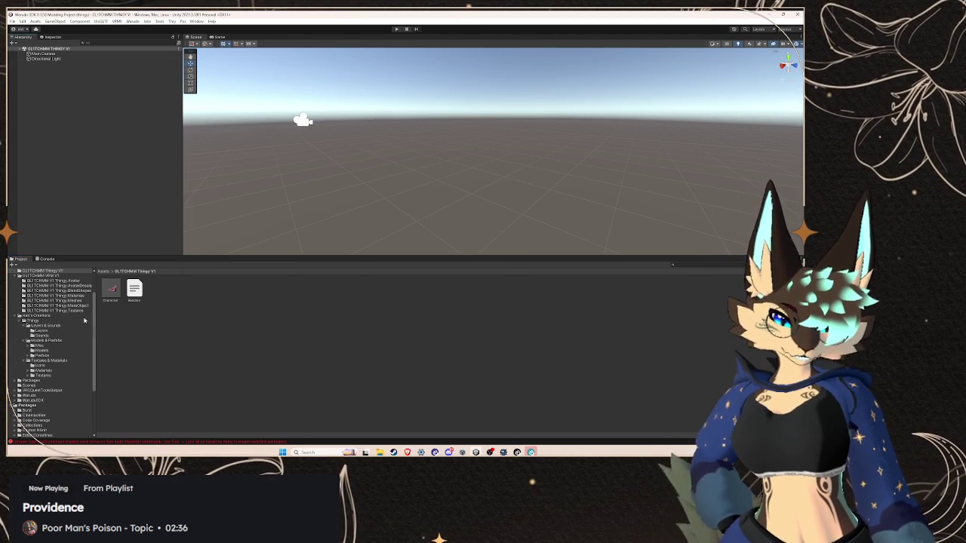
scroll(54, 339, "up", 2)
left_click(46, 310)
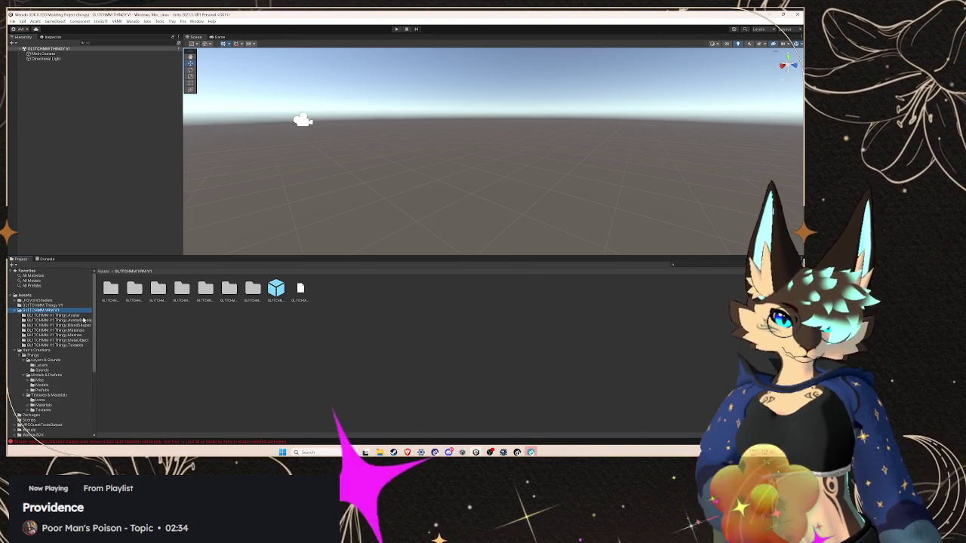
scroll(51, 315, "down", 1)
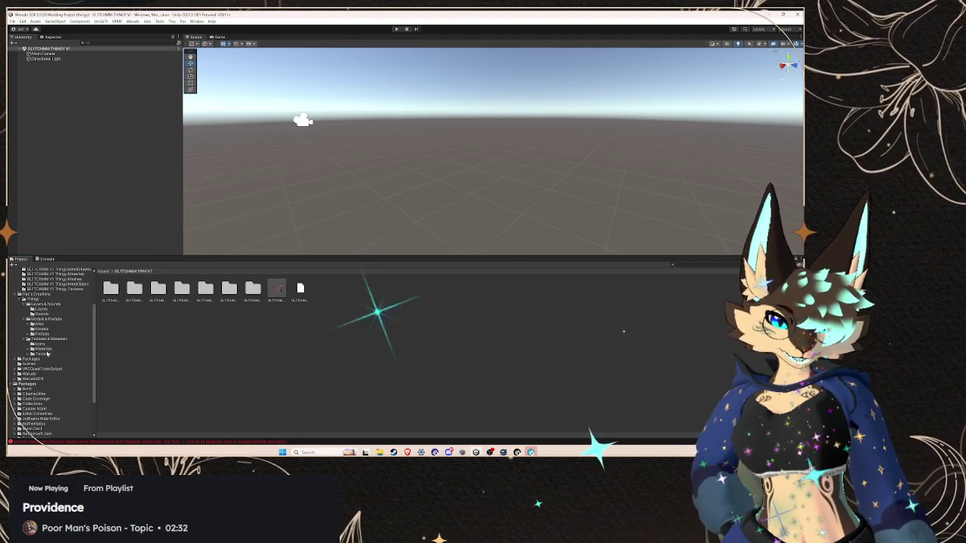
scroll(42, 318, "down", 1)
left_click(41, 317)
left_click_drag(182, 288, 91, 172)
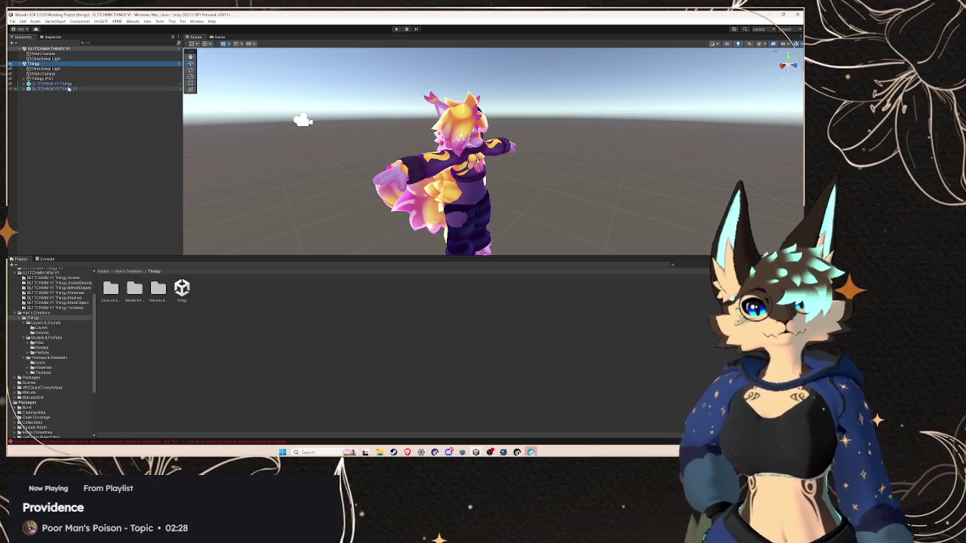
left_click(68, 84)
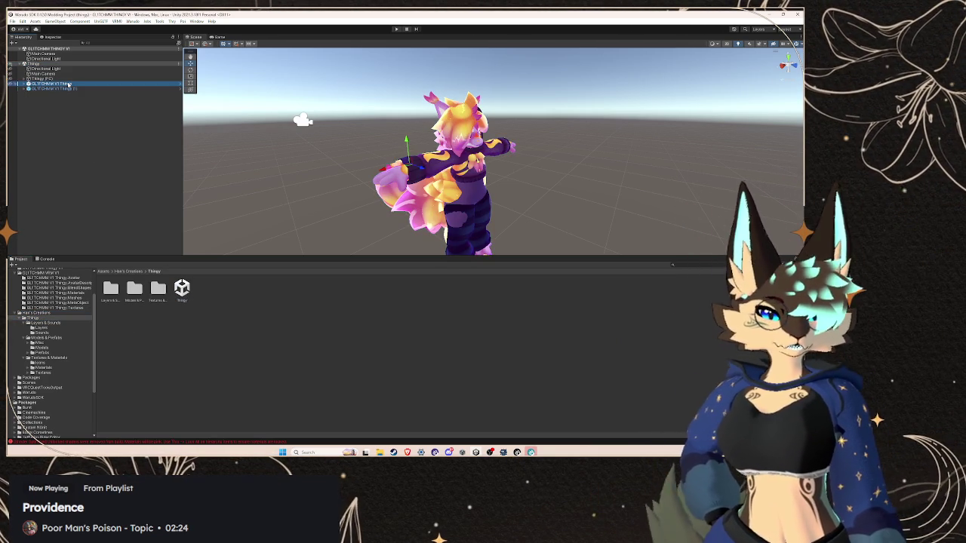
key("Right")
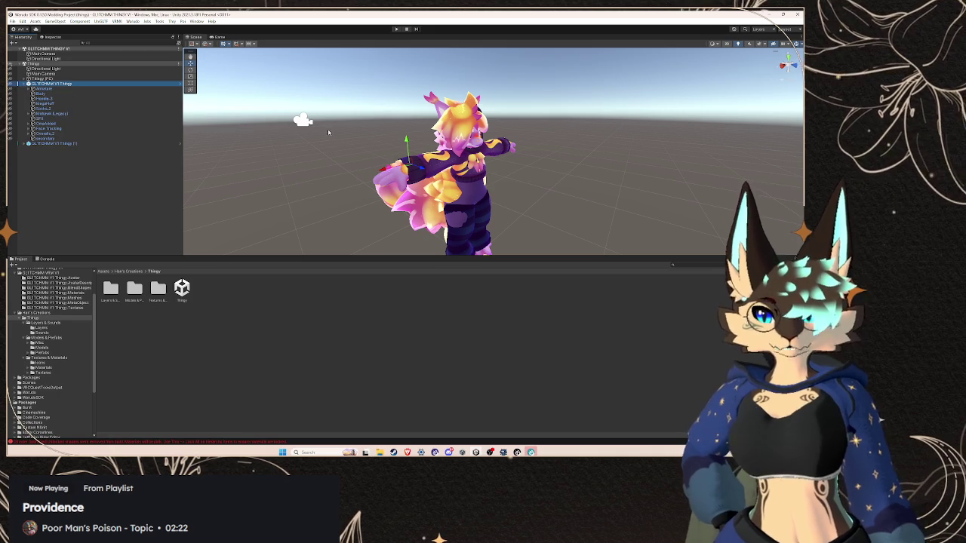
Select the Body mesh, dock its Inspector with the project files, and lock Body's optimized shader
left_click(85, 94)
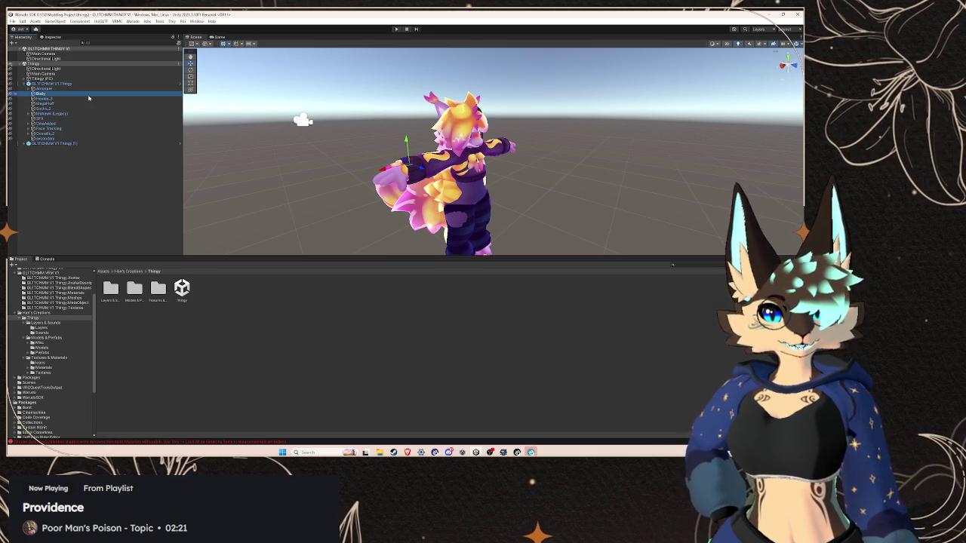
left_click(52, 37)
left_click_drag(52, 37, 136, 269)
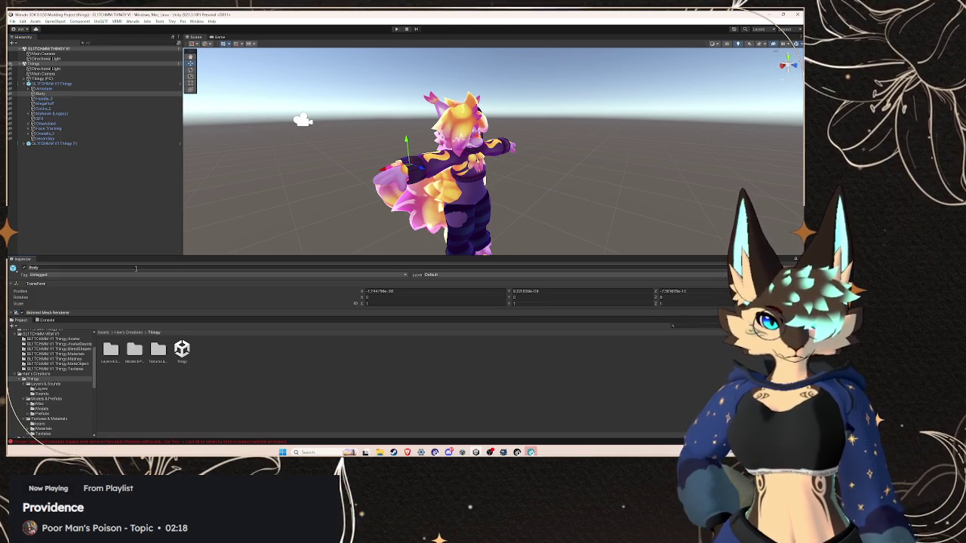
mouse_move(21, 259)
left_mouse_down()
mouse_move(64, 317)
mouse_move(80, 317)
left_mouse_up()
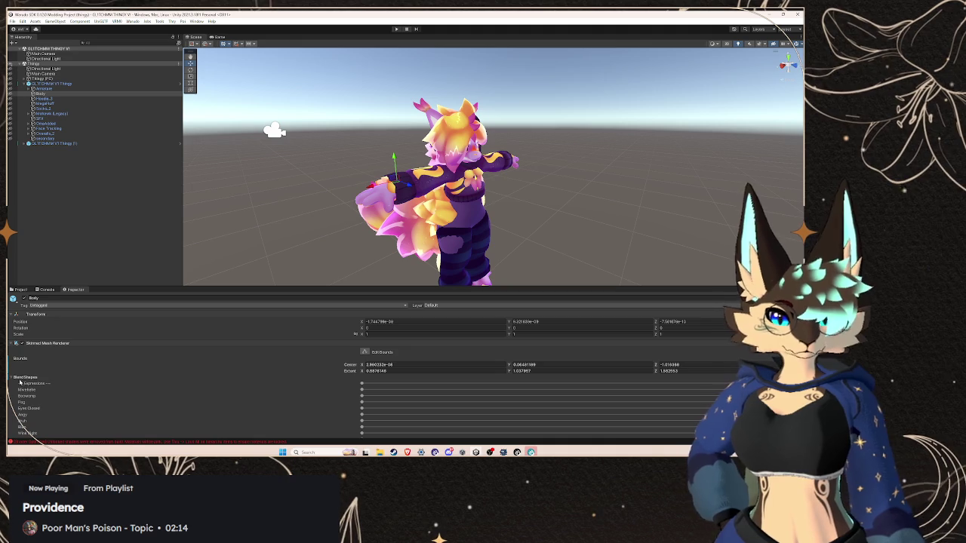
scroll(23, 377, "down", 10)
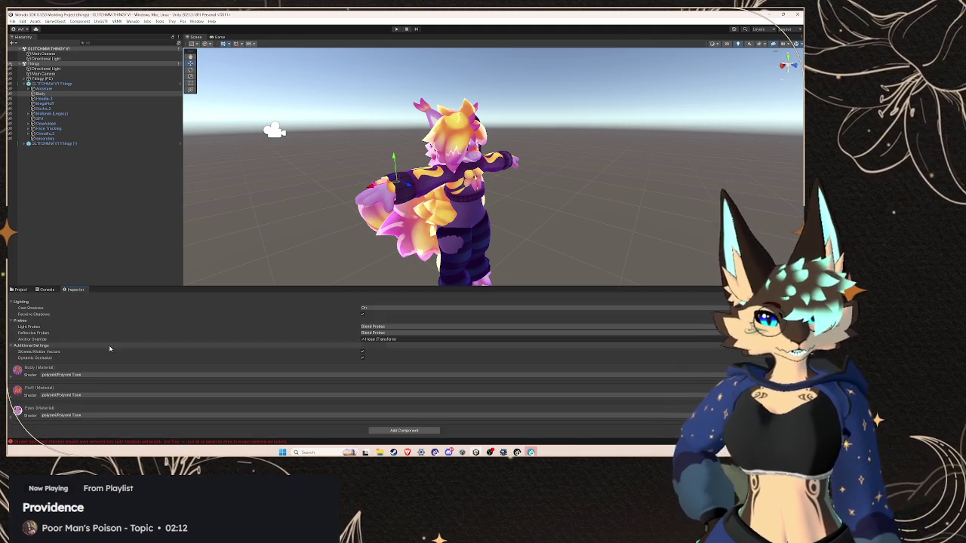
left_click(32, 371)
scroll(362, 375, "down", 2)
left_click(362, 371)
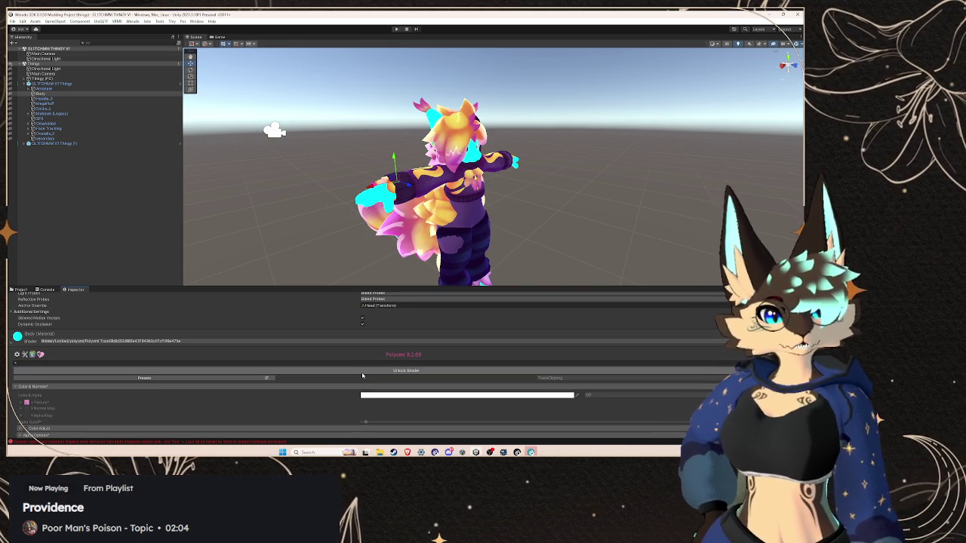
left_click(34, 333)
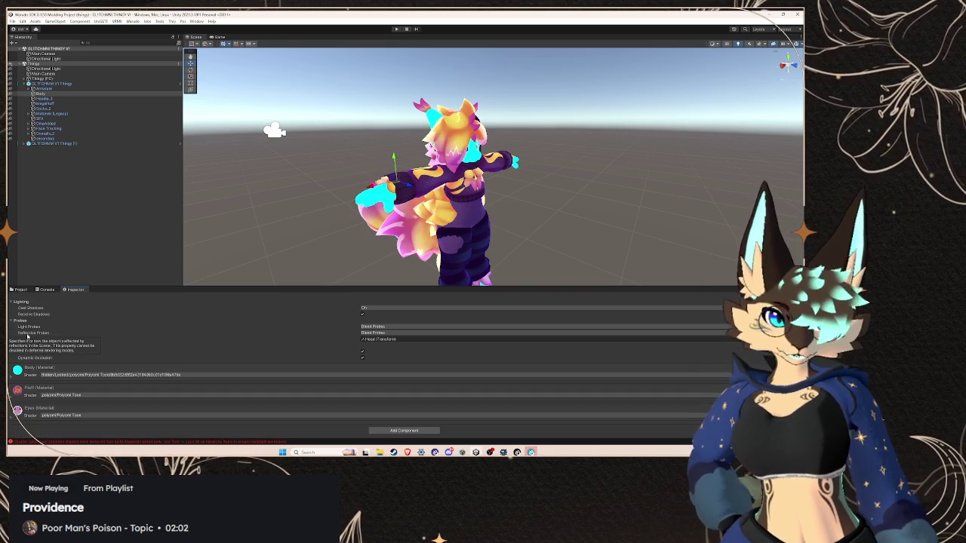
Lock in optimized shaders for the Fluff and Eyes materials, collapsing each afterwards
scroll(30, 393, "down", 2)
left_click(34, 320)
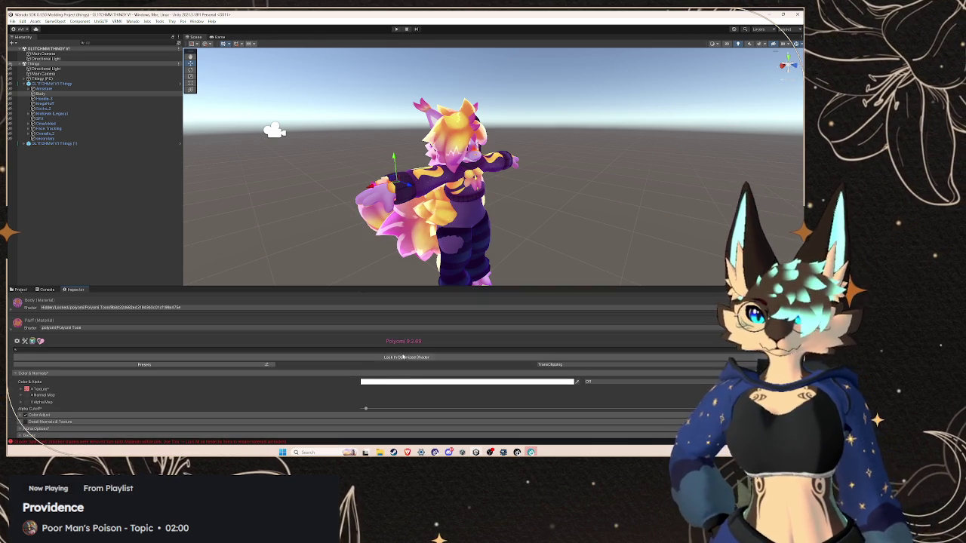
left_click(405, 357)
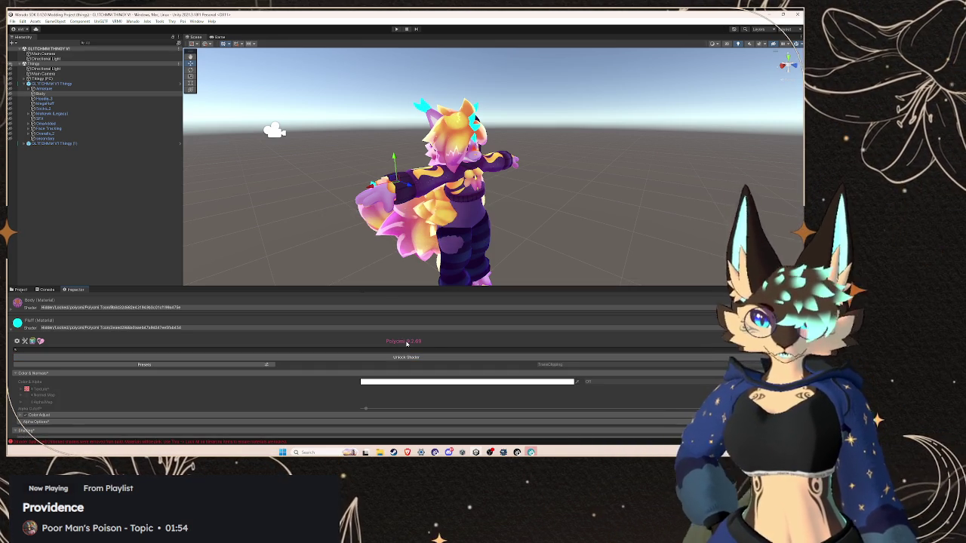
left_click(38, 325)
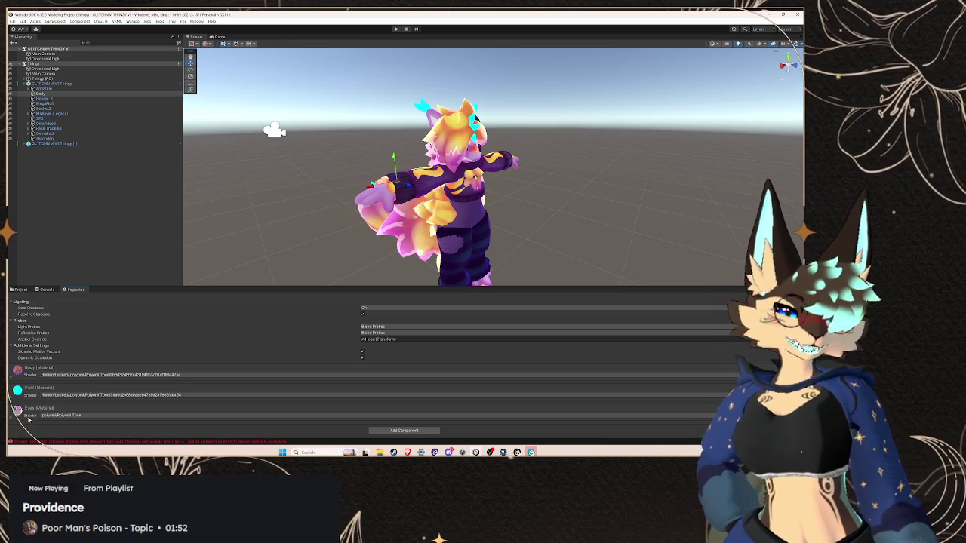
left_click(66, 408)
scroll(175, 391, "down", 2)
left_click(306, 396)
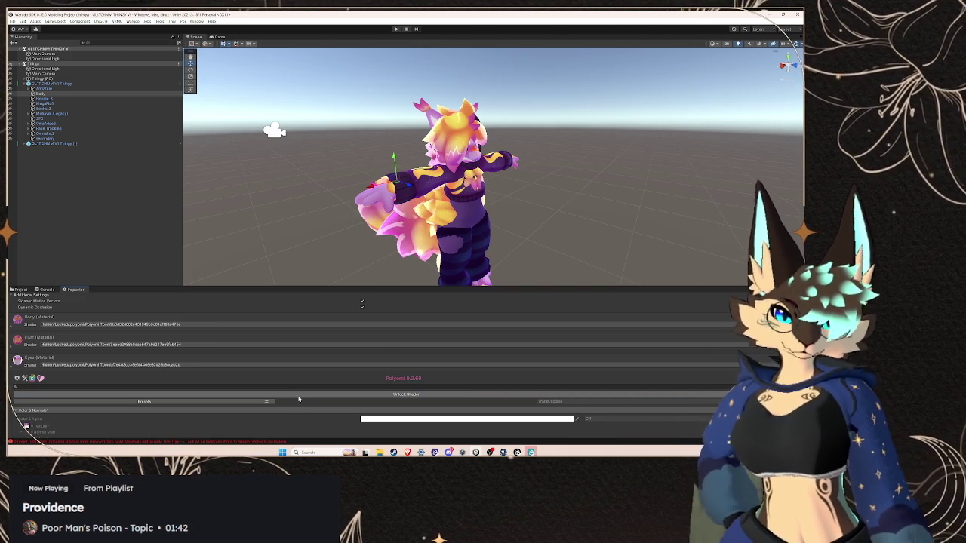
left_click(32, 368)
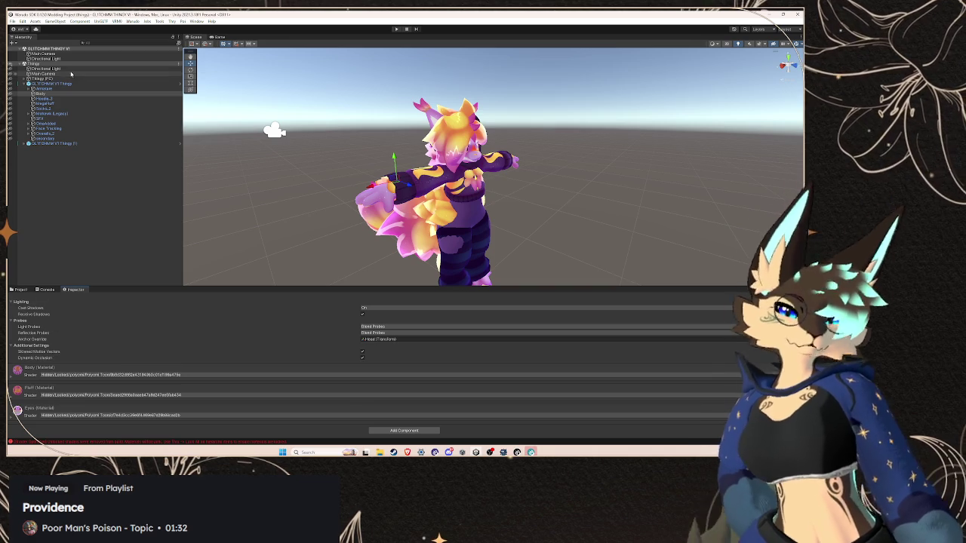
View Hoodie_2's Clothing material, then lock in the optimized MegaFluff shader
left_click(43, 98)
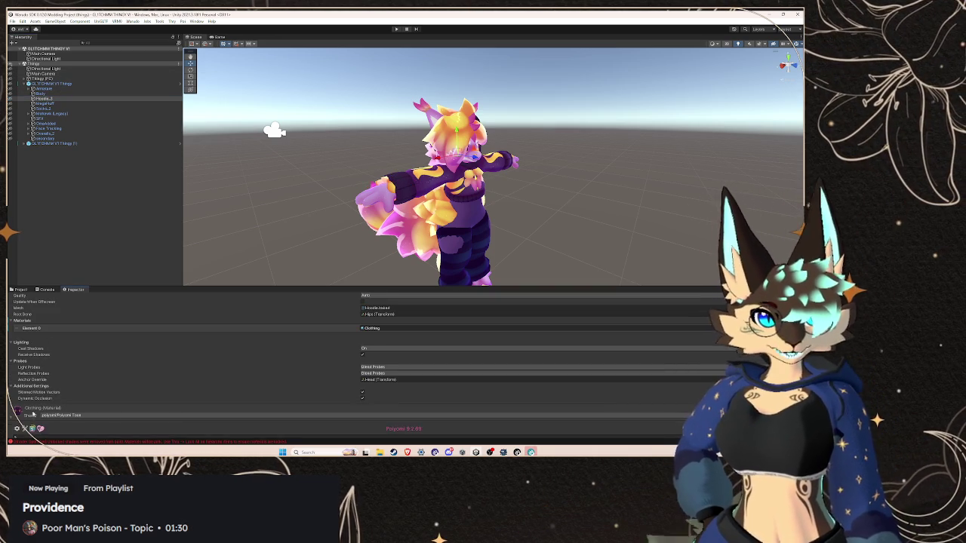
left_click(41, 407)
scroll(279, 397, "down", 1)
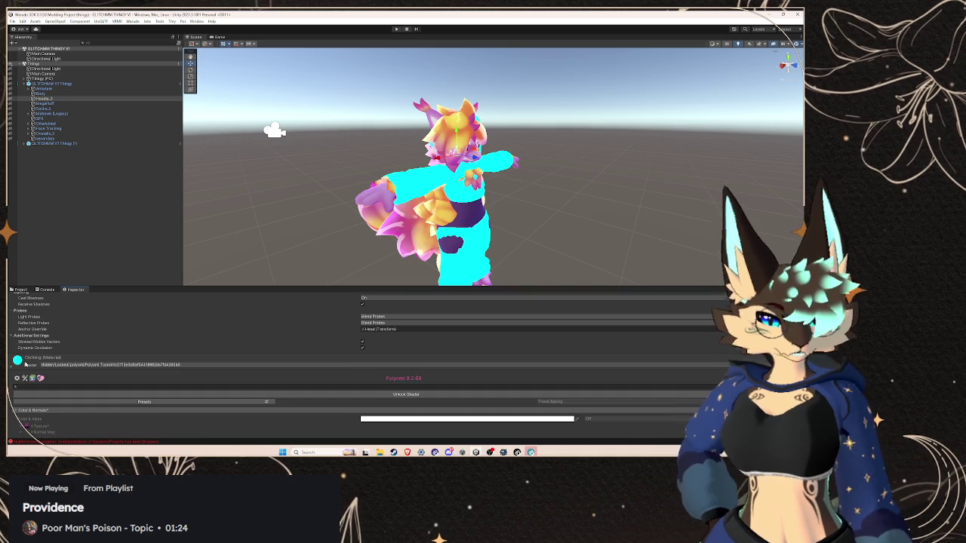
left_click(74, 106)
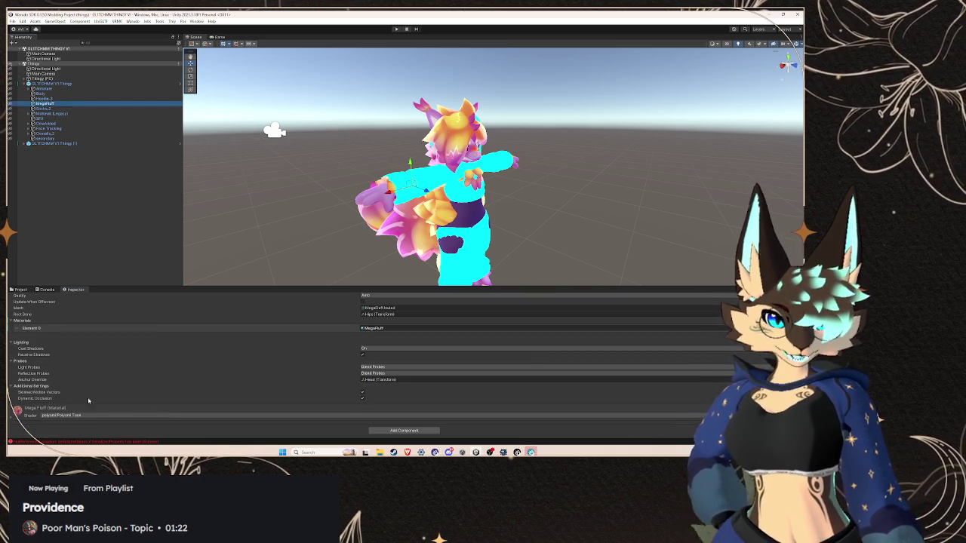
scroll(113, 398, "down", 2)
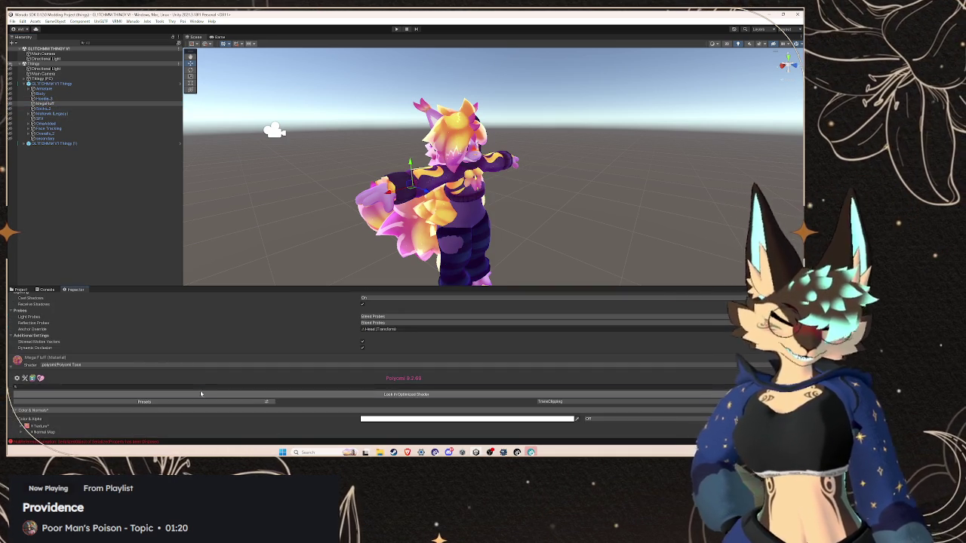
left_click(201, 393)
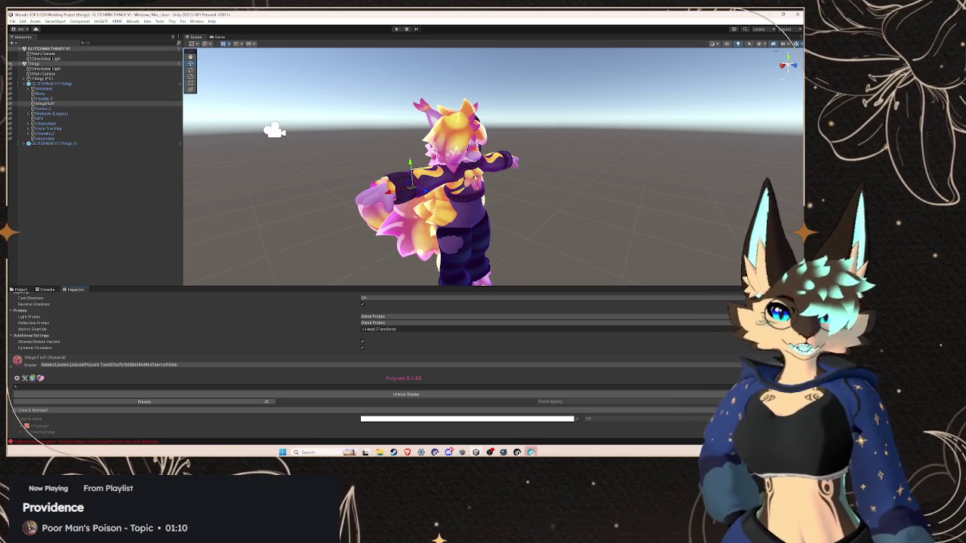
left_click(45, 109)
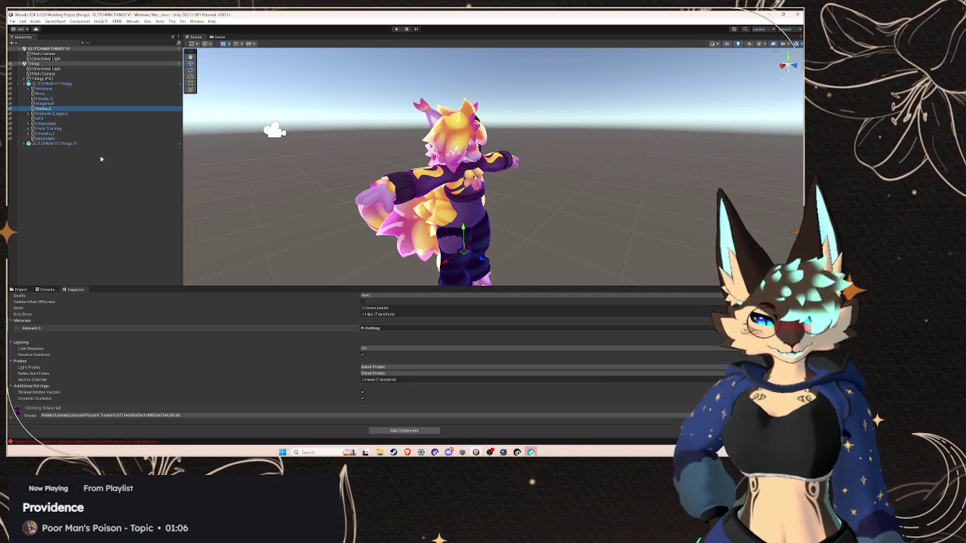
left_click(94, 104)
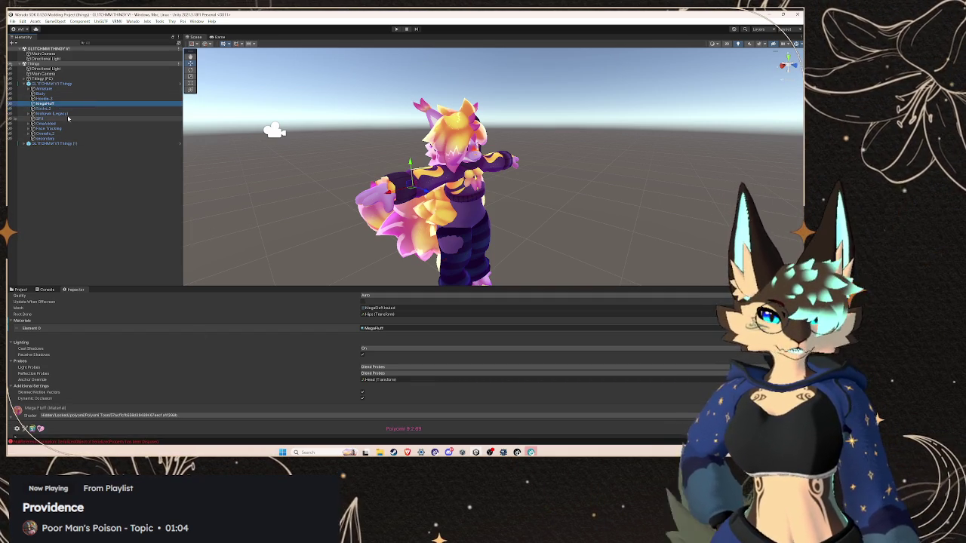
Expand the Mohawk (Legacy) and Overalls_3 groups to check their meshes' materials
left_click(47, 113)
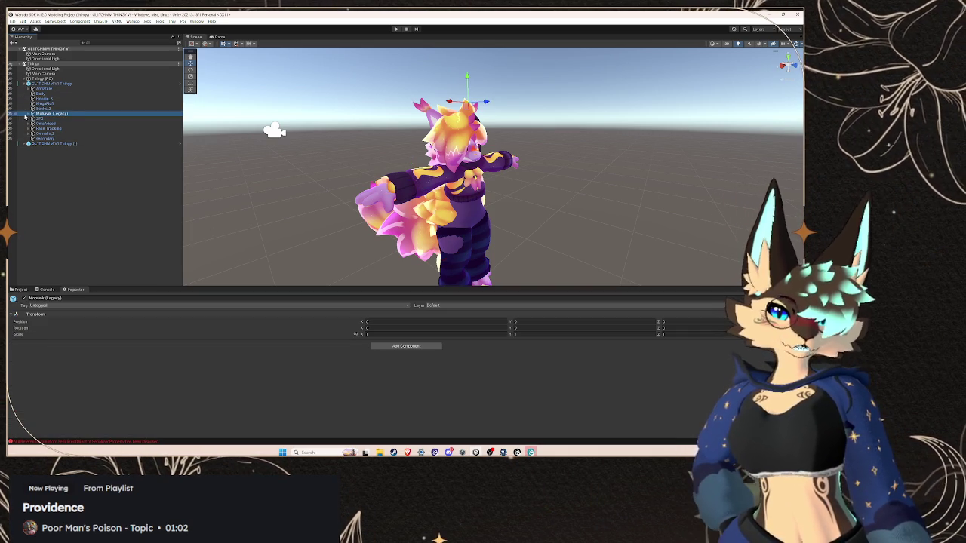
left_click(28, 114)
left_click(46, 123)
scroll(78, 397, "down", 5)
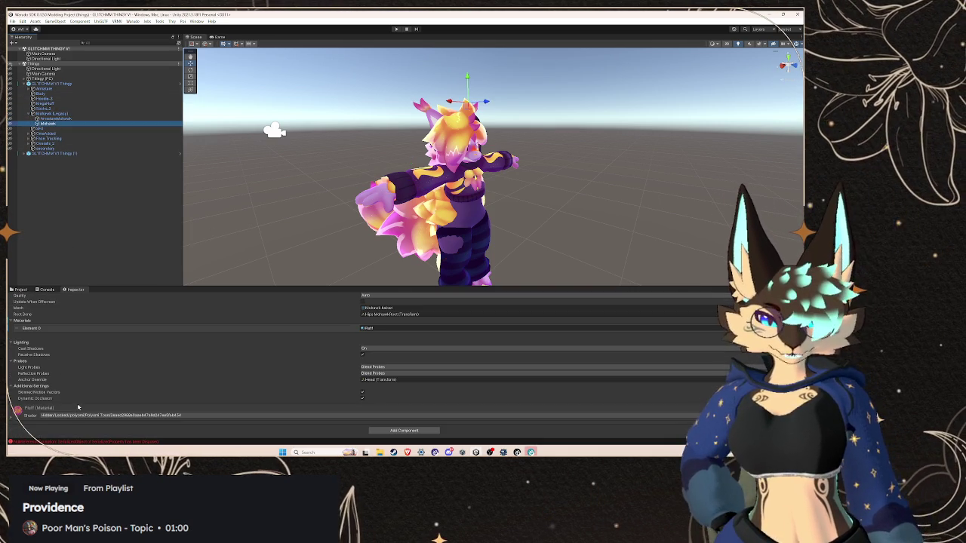
left_click(39, 139)
left_click(38, 143)
left_click(33, 144)
left_click(47, 153)
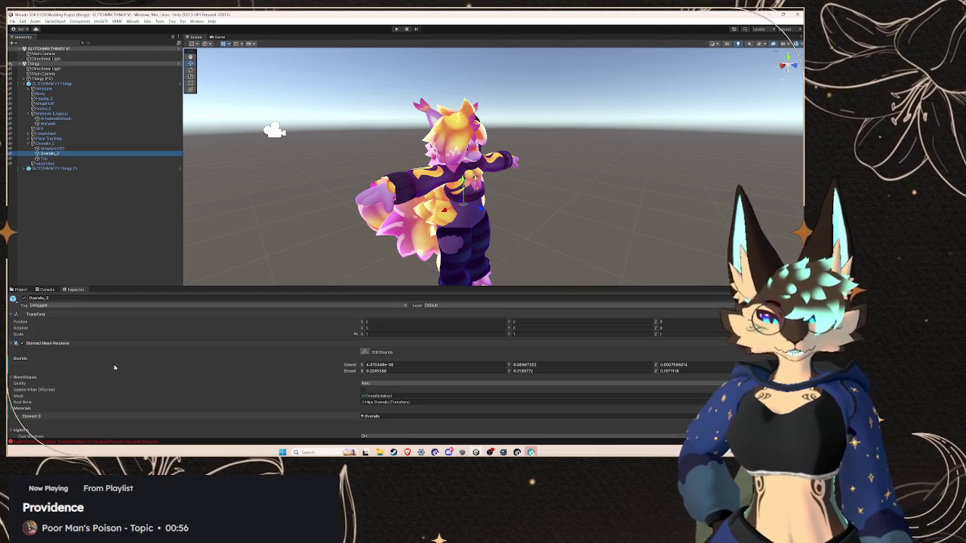
scroll(115, 367, "down", 3)
scroll(325, 434, "down", 3)
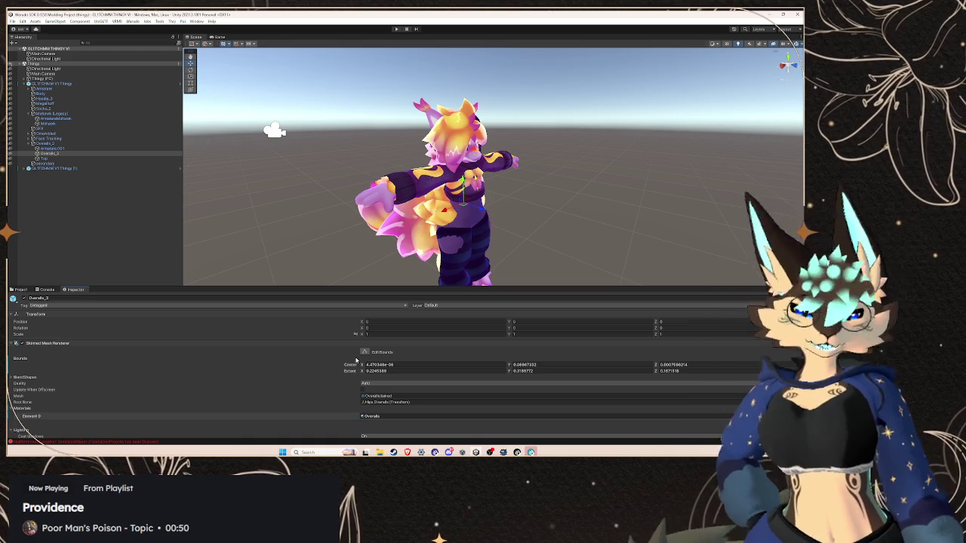
Select the Top piece and lock in its optimized Skirt shader
left_click(99, 158)
scroll(307, 388, "down", 3)
scroll(307, 388, "down", 5)
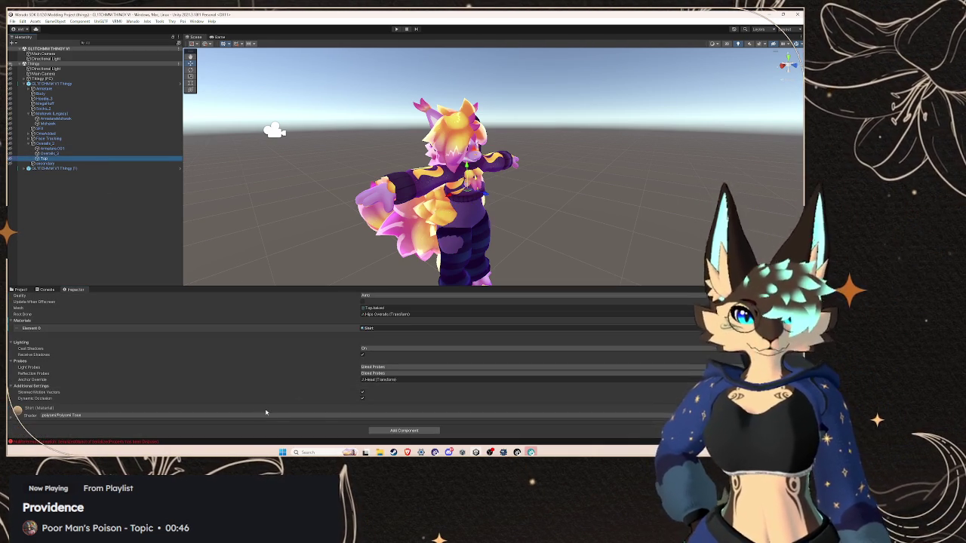
left_click(384, 344)
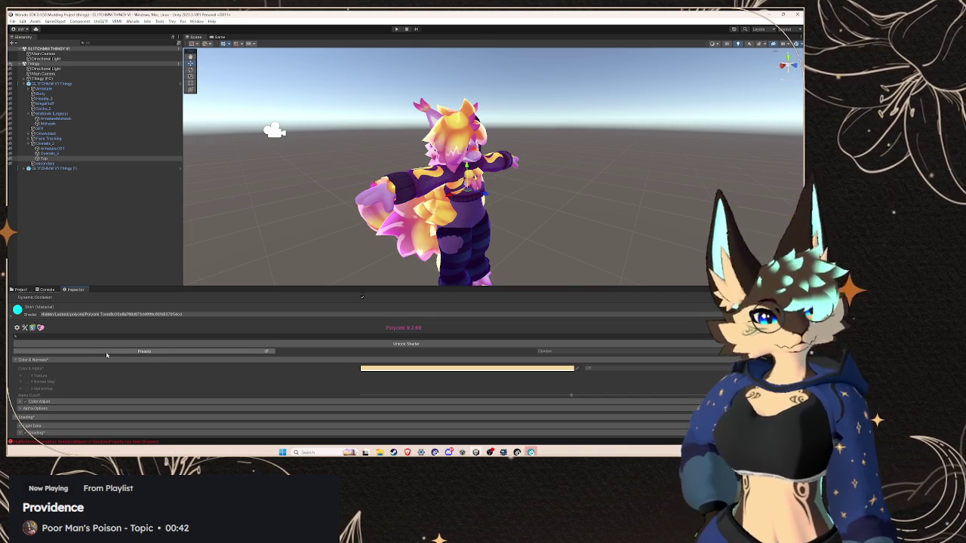
scroll(107, 355, "up", 5)
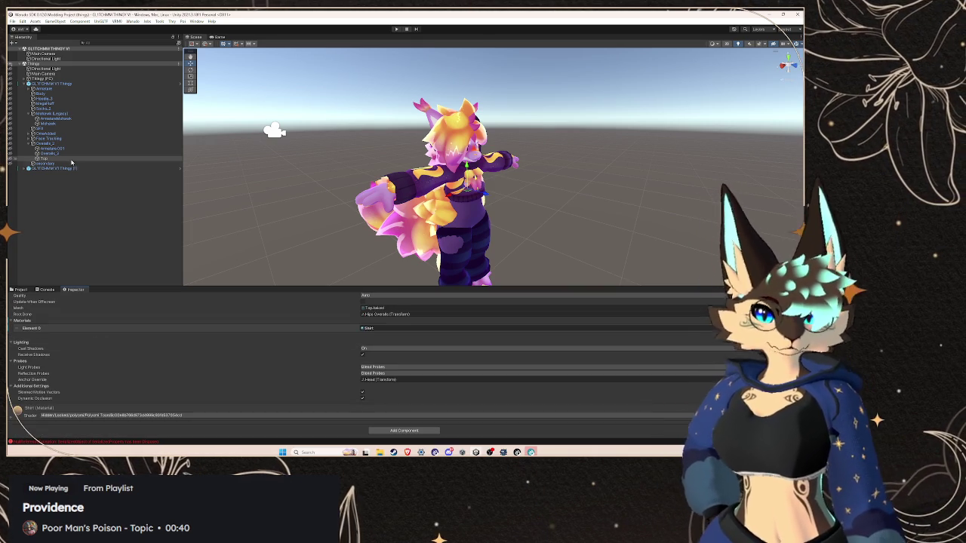
Collapse the GLITCHMM V1 Thingy hierarchy and select the GLITCHMM V1 Thingy (1) avatar
left_click(68, 144)
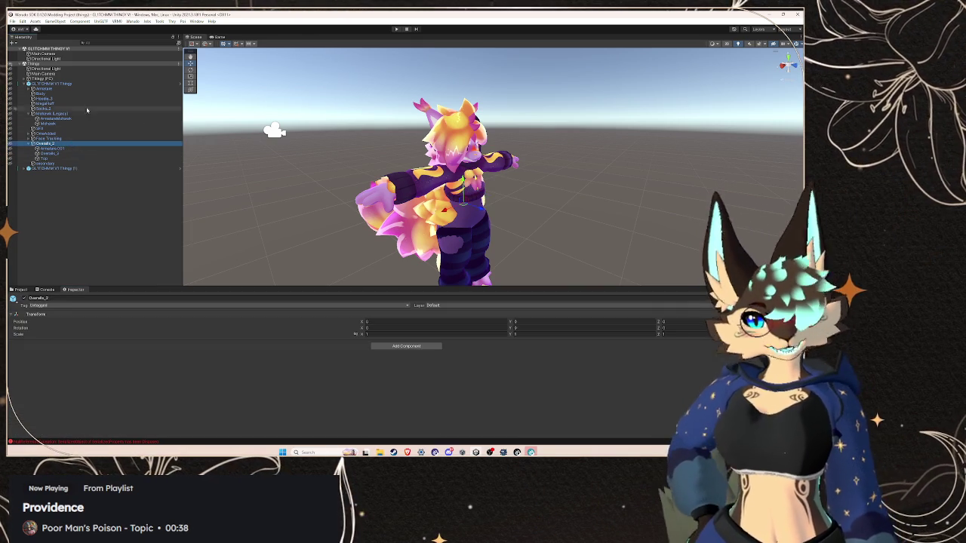
left_click(74, 84)
left_click(20, 290)
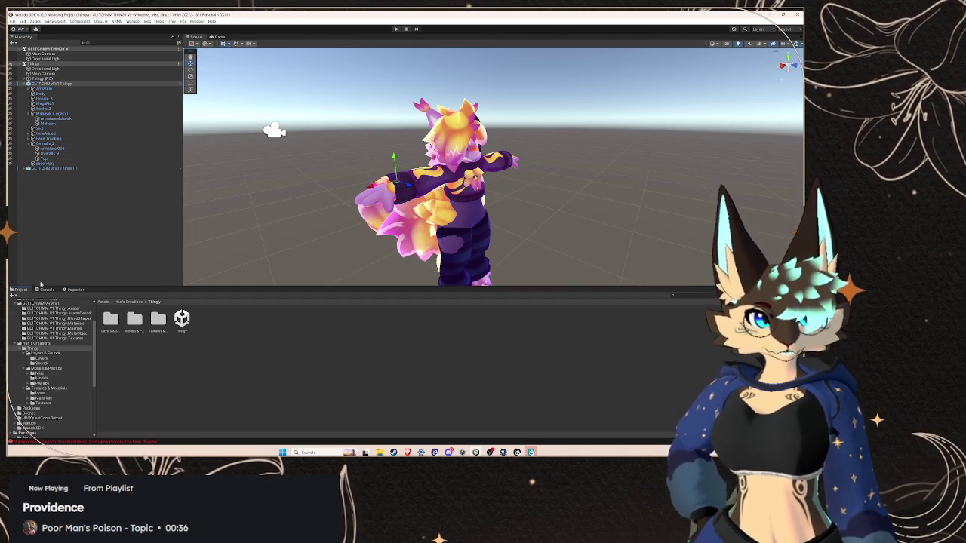
left_click(23, 83)
left_click(35, 89)
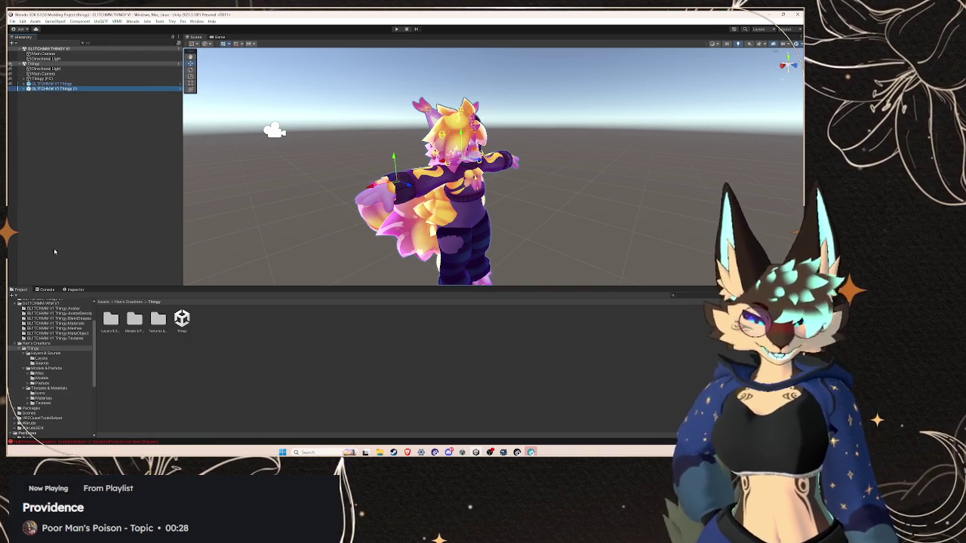
Set up GLITCHMM V1 Thingy (1) as the character, overwriting the old setup, and build the mod
left_click(130, 21)
left_click(143, 54)
left_click(230, 74)
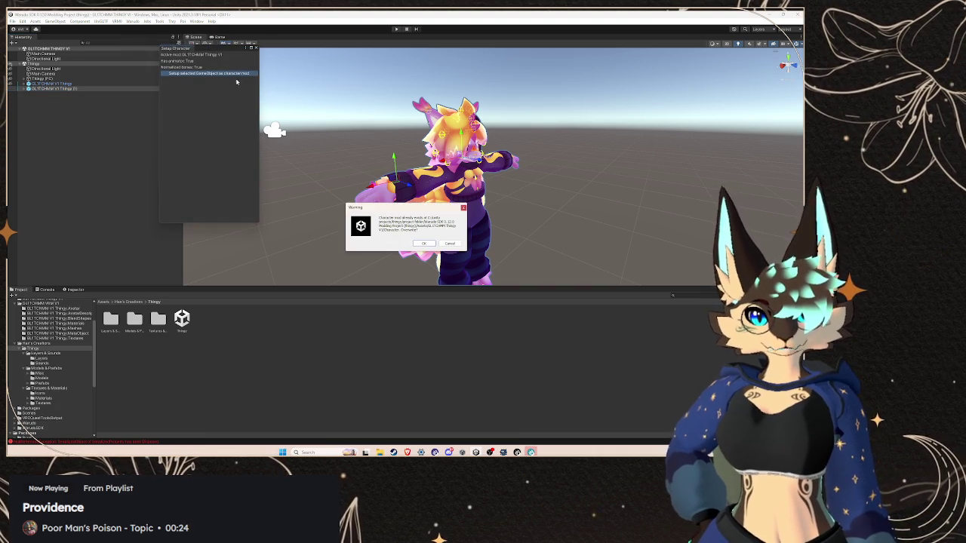
left_click(424, 243)
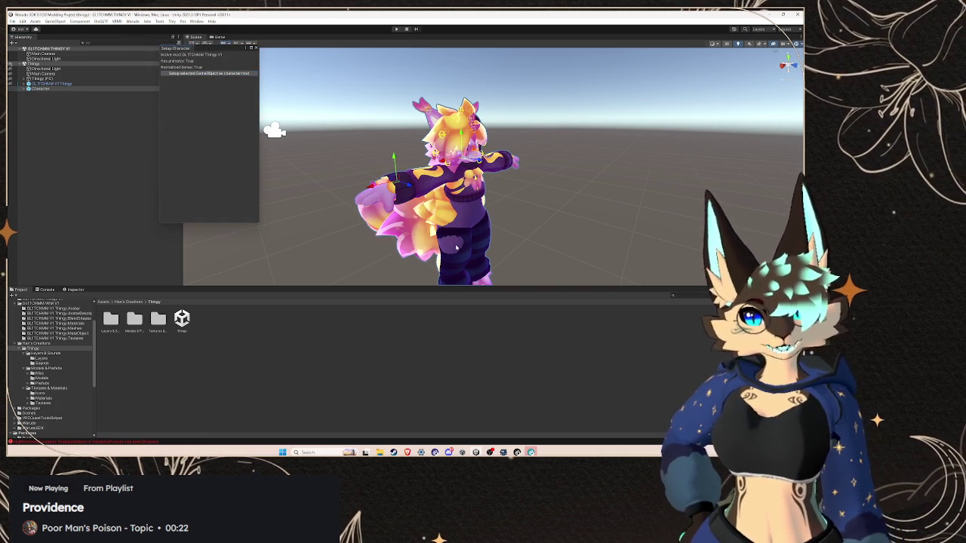
left_click(256, 46)
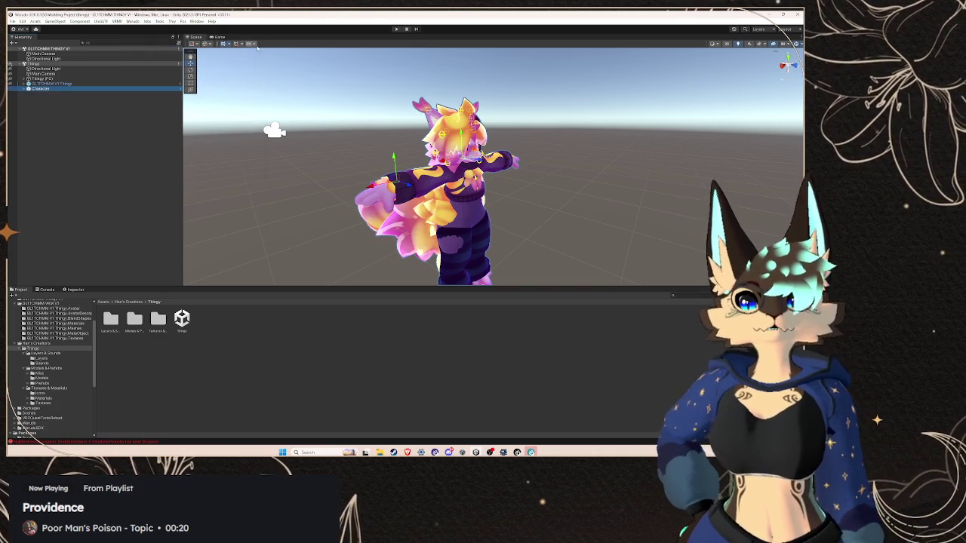
left_click(133, 21)
left_click(158, 62)
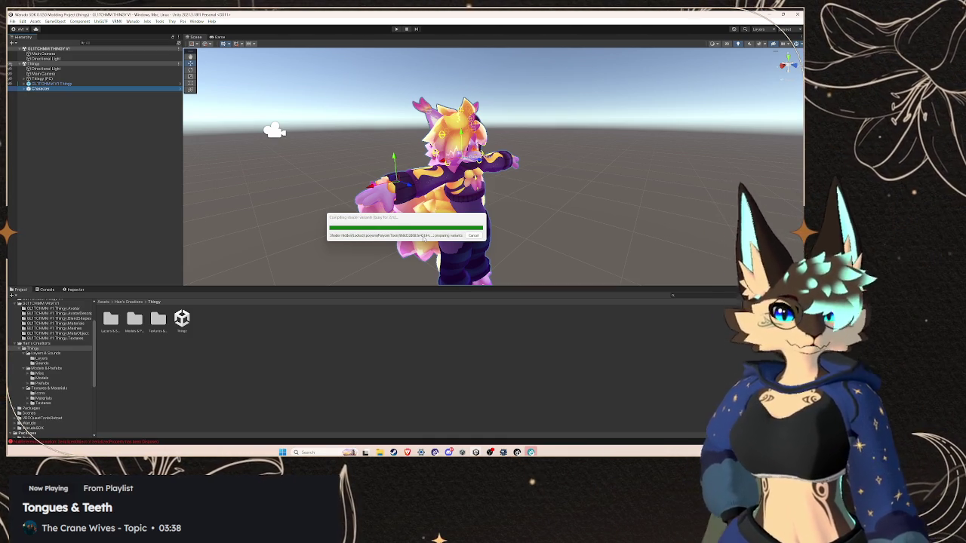
While the build runs, open the New Volume (D:) drive in the Sounds folder window
mouse_move(379, 451)
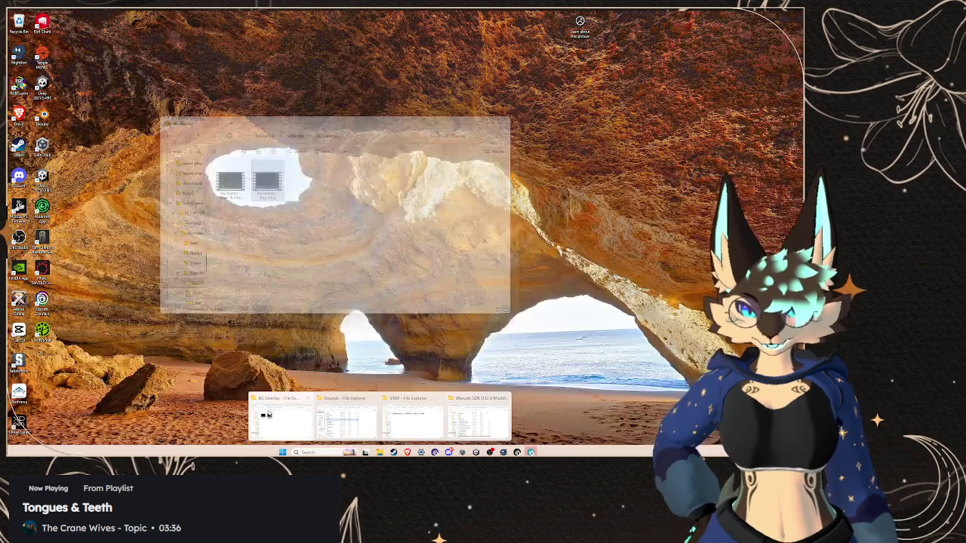
left_click(346, 418)
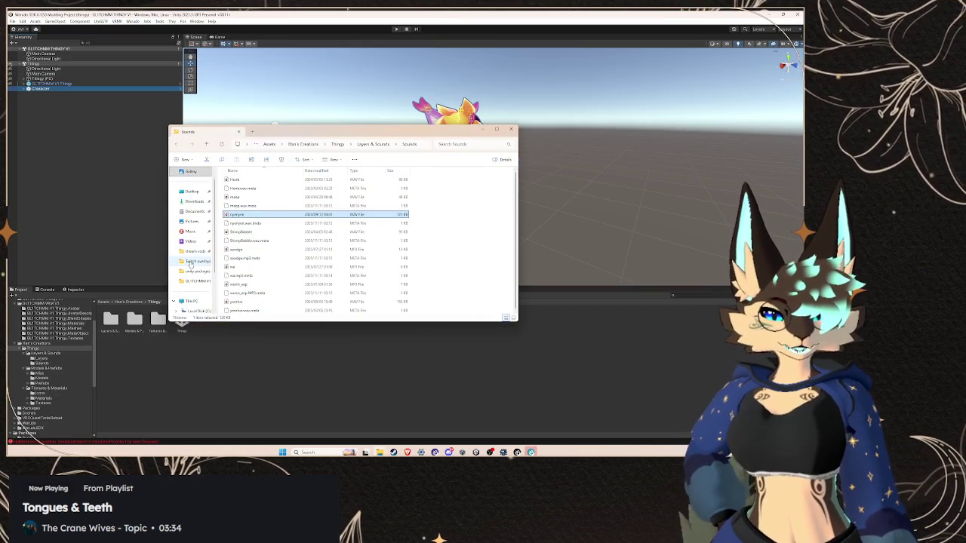
scroll(190, 263, "down", 2)
left_click(196, 271)
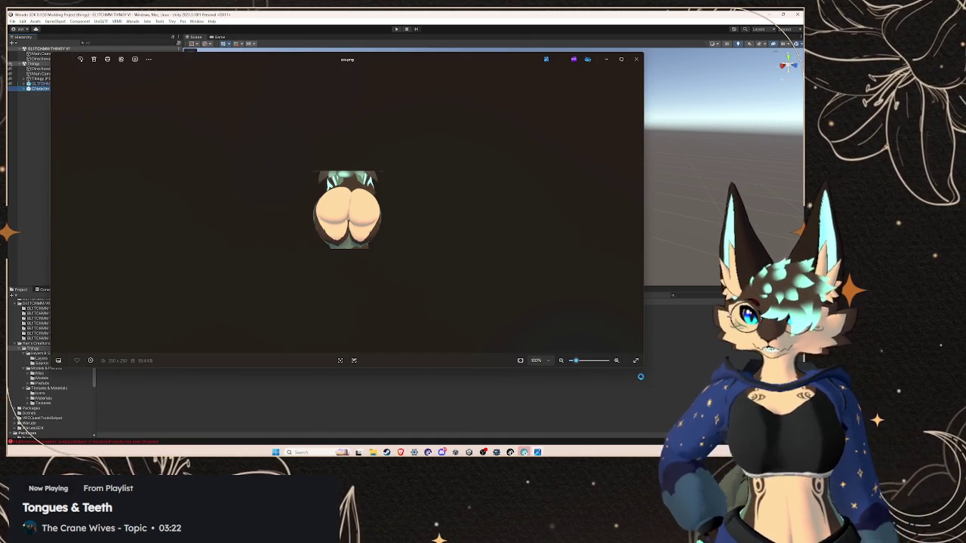
Shrink the image viewer, move it over the scene, then put it away
mouse_move(643, 368)
left_mouse_down()
mouse_move(503, 280)
mouse_move(319, 235)
mouse_move(262, 257)
left_mouse_up()
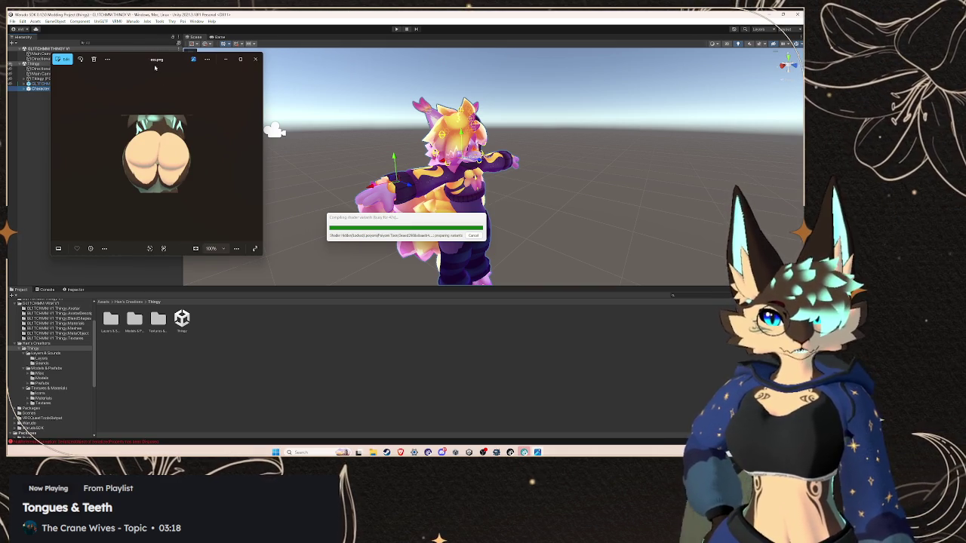
left_click_drag(154, 68, 449, 145)
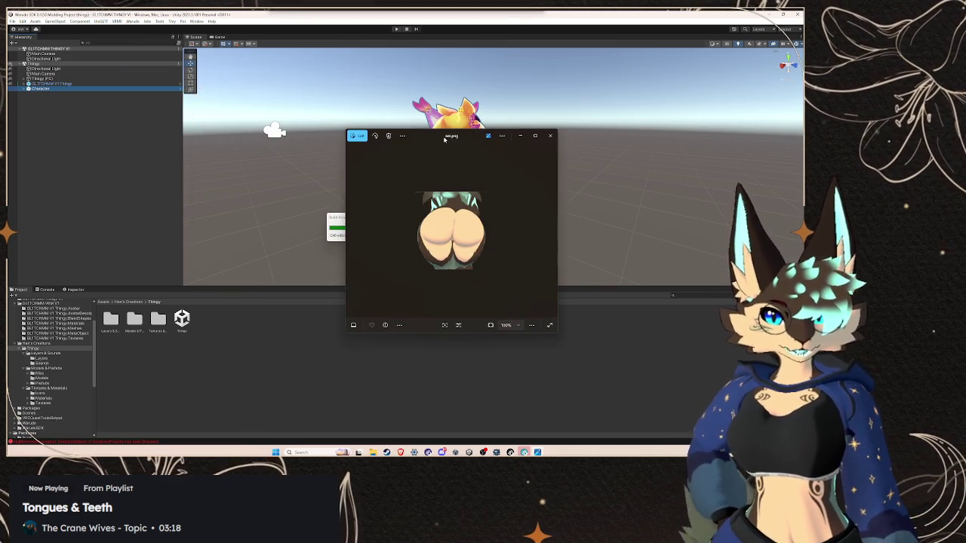
left_click(549, 135)
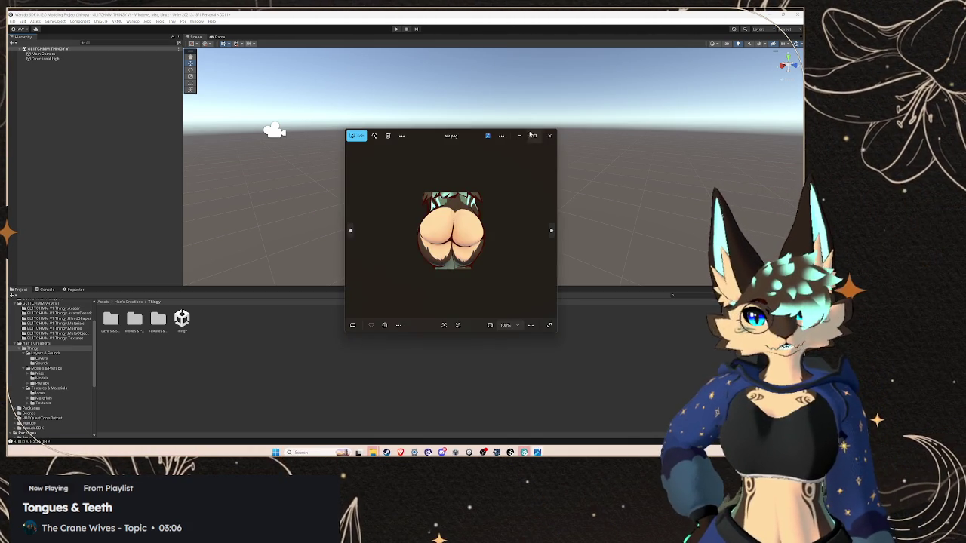
left_click(523, 140)
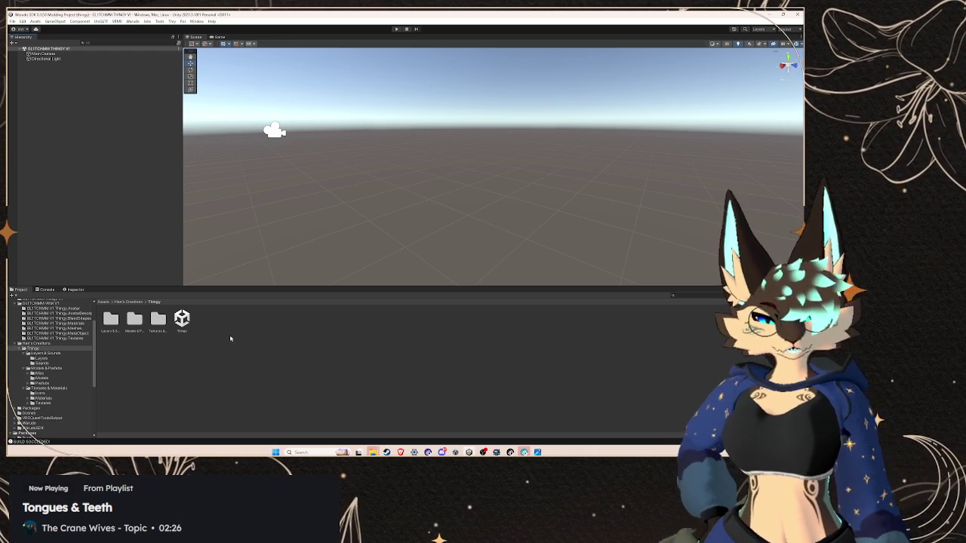
Bring up the SDK project folder containing the built GLITCHMM Thingy V1.warudo file
mouse_move(373, 452)
left_click(407, 411)
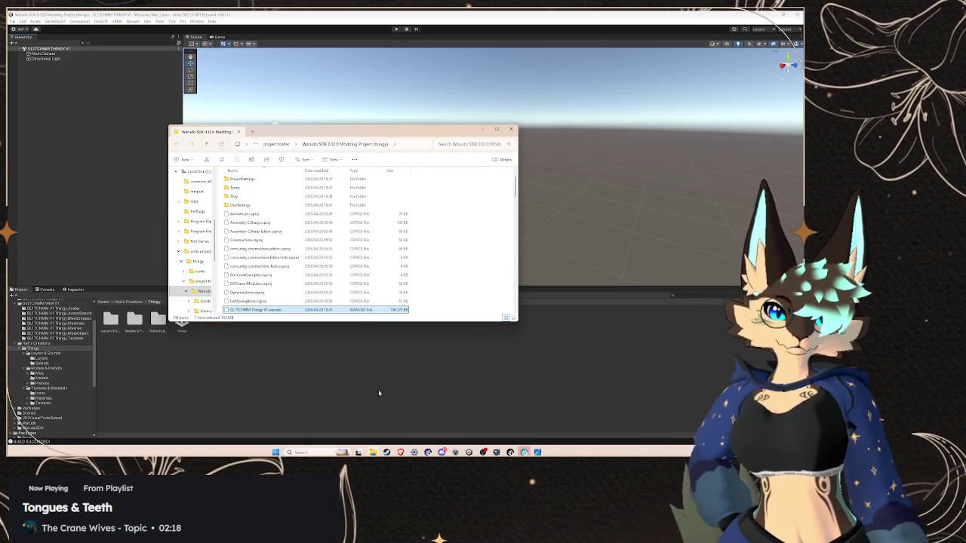
Select the built GLITCHMM Thingy V1.warudo file and glance at Warudo's character source list
mouse_move(372, 452)
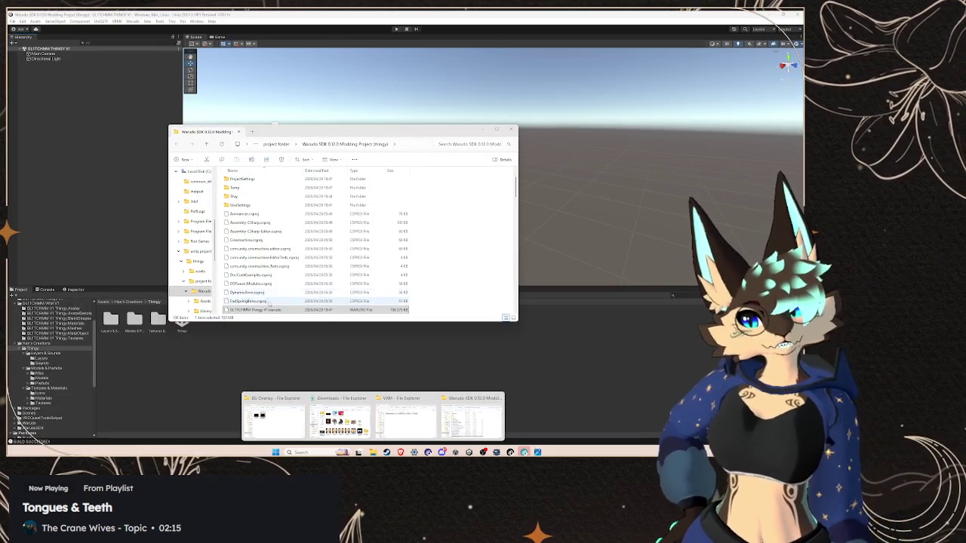
left_click(271, 310)
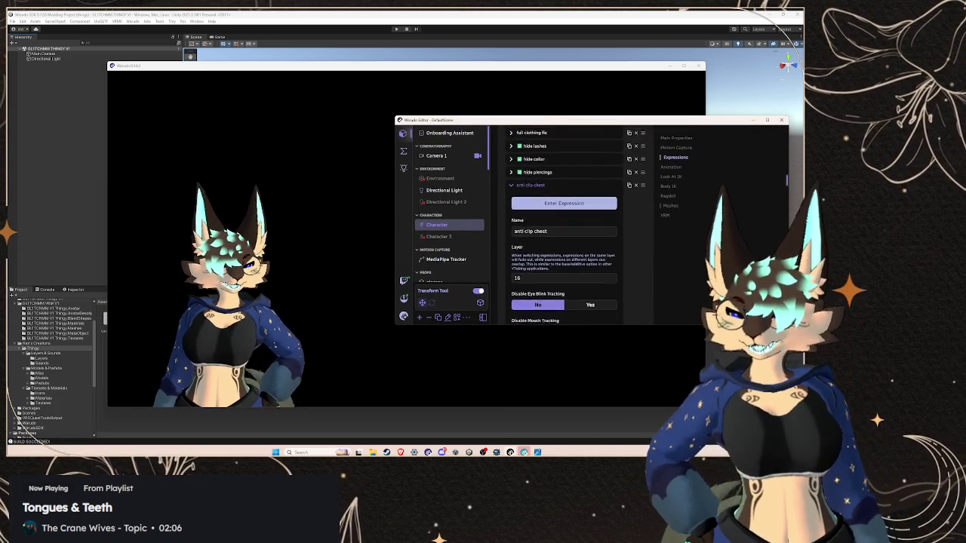
scroll(520, 195, "up", 10)
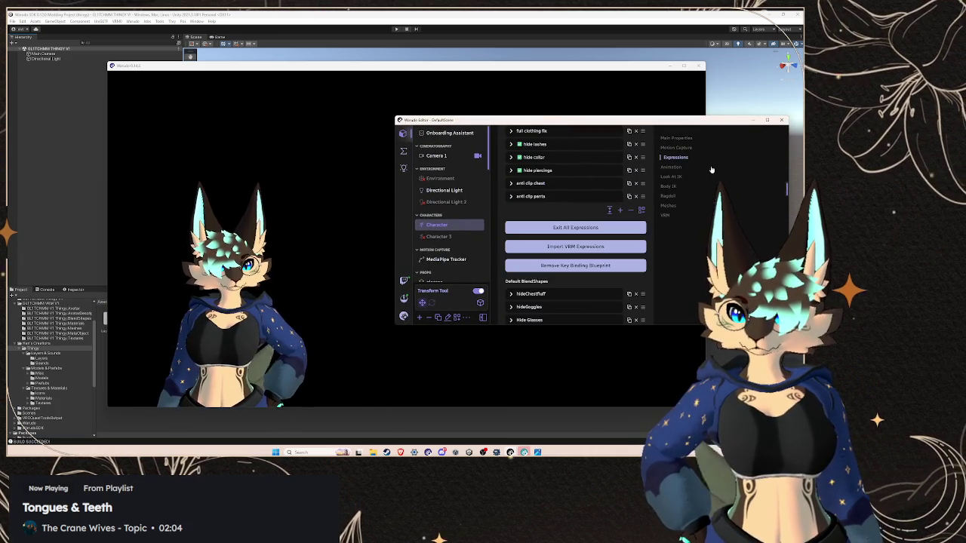
scroll(541, 241, "down", 2)
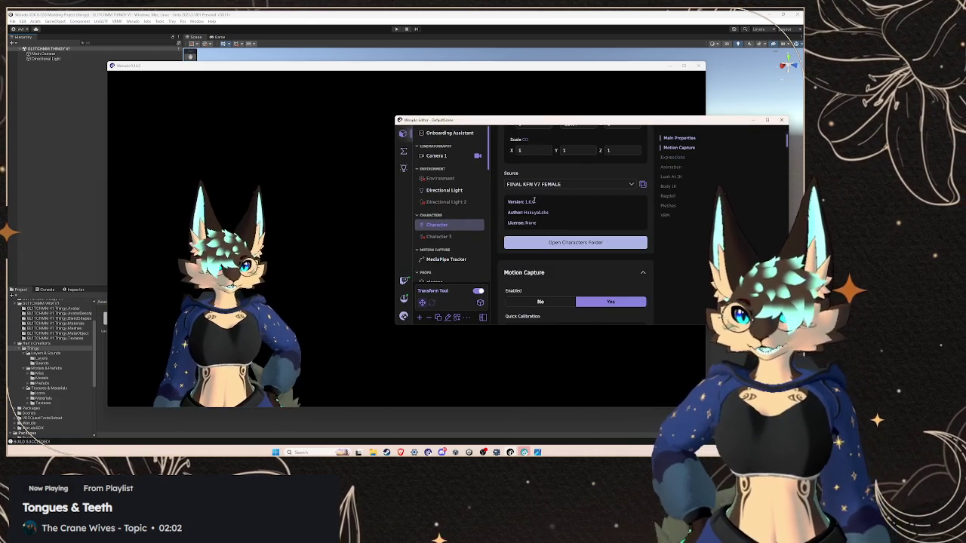
left_click(565, 184)
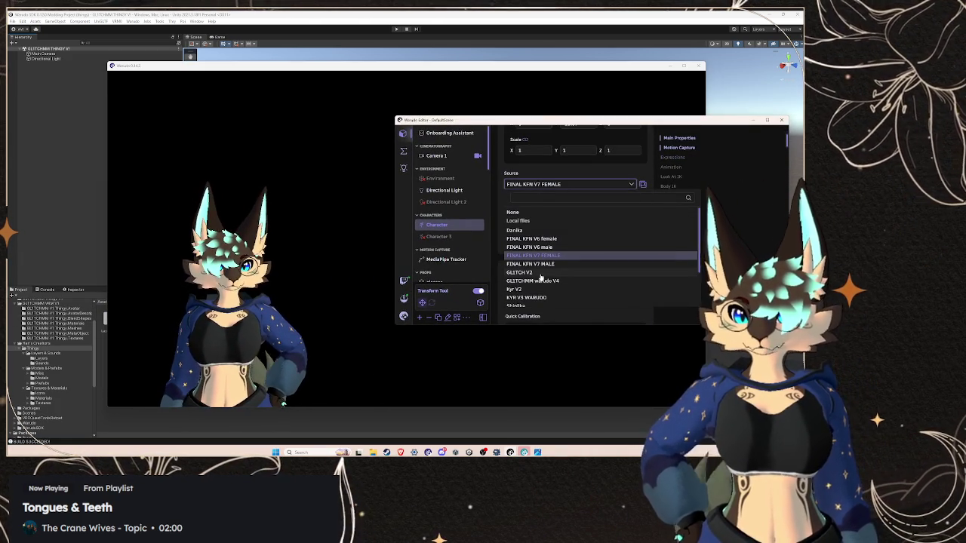
left_click(540, 255)
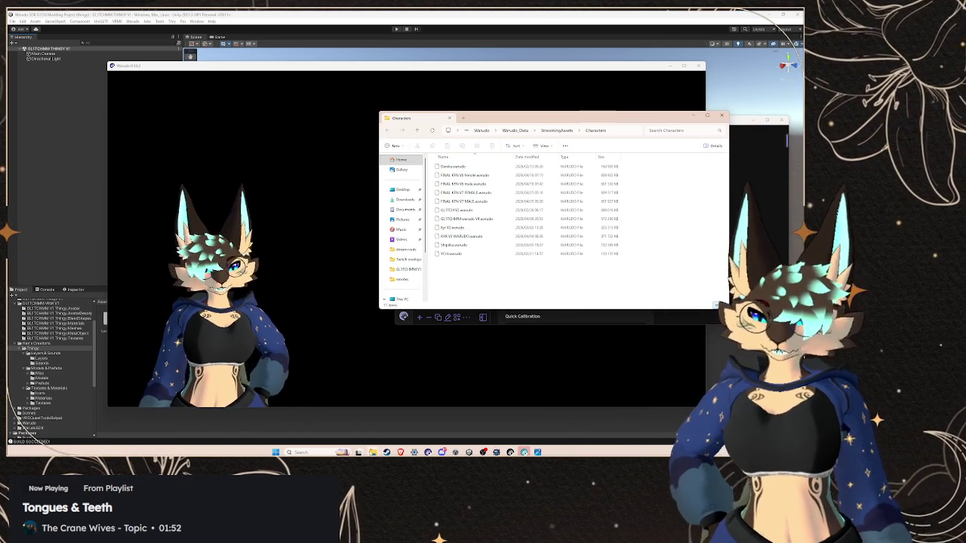
Bring up the Characters folder, then reopen Warudo's character source list
mouse_move(373, 452)
left_click(504, 419)
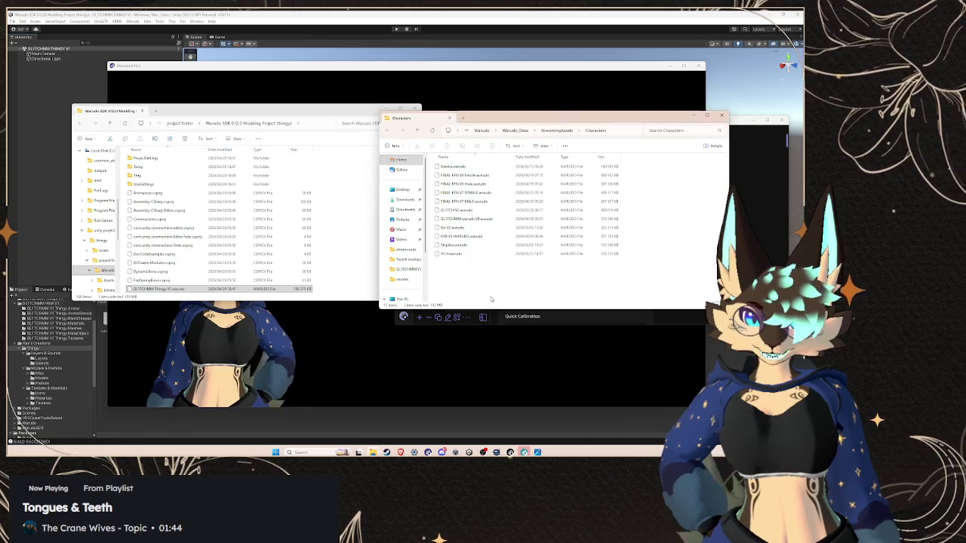
left_click(374, 386)
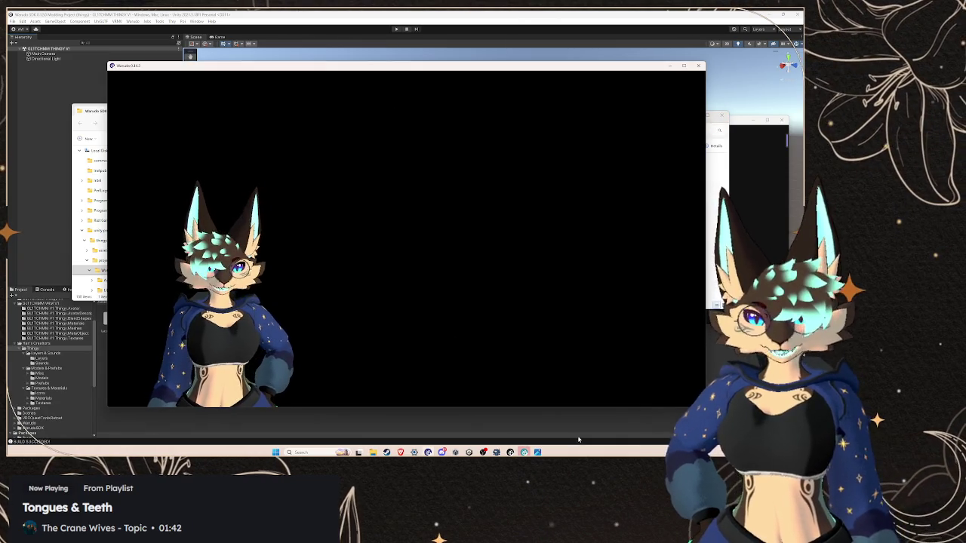
left_click(558, 184)
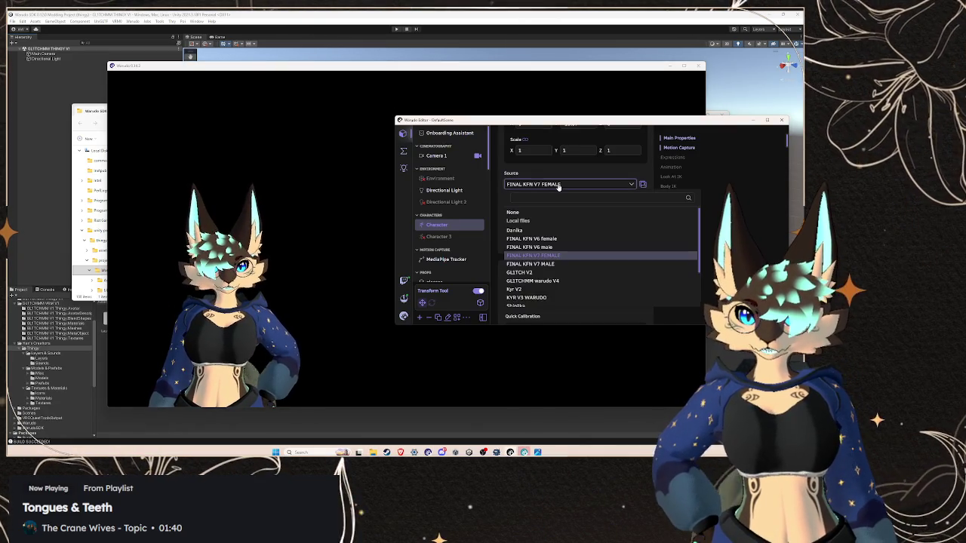
Set the Warudo Character's Source to GLITCHMM Thingy V1
scroll(547, 255, "down", 1)
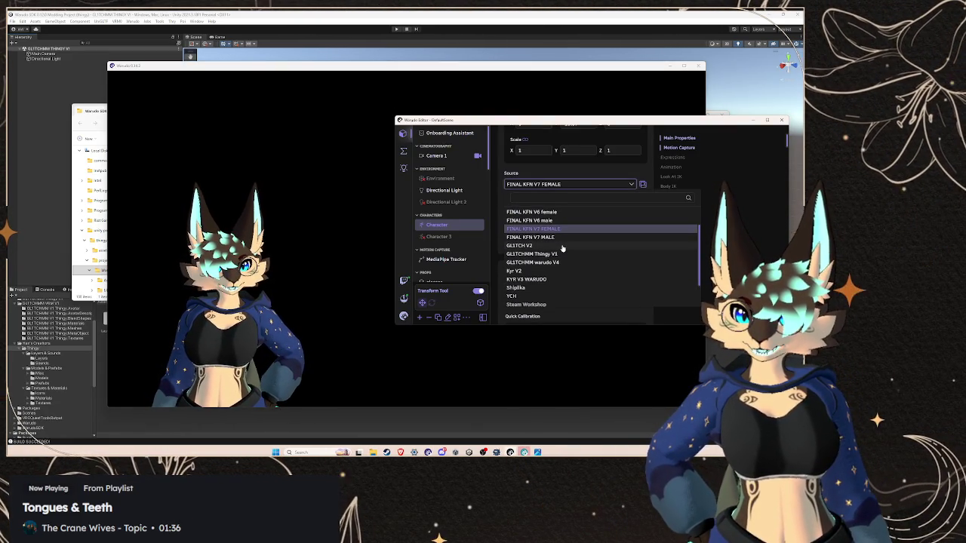
left_click(562, 254)
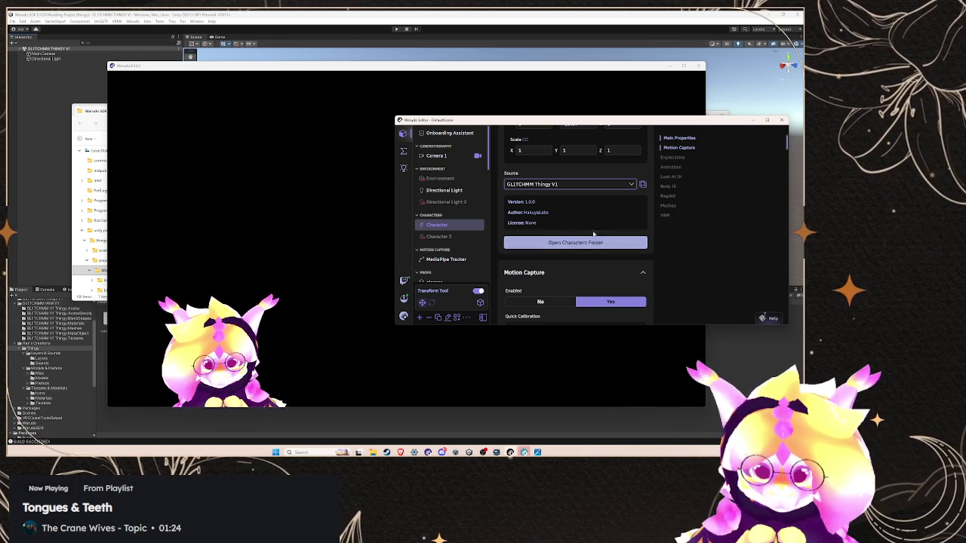
scroll(569, 215, "up", 3)
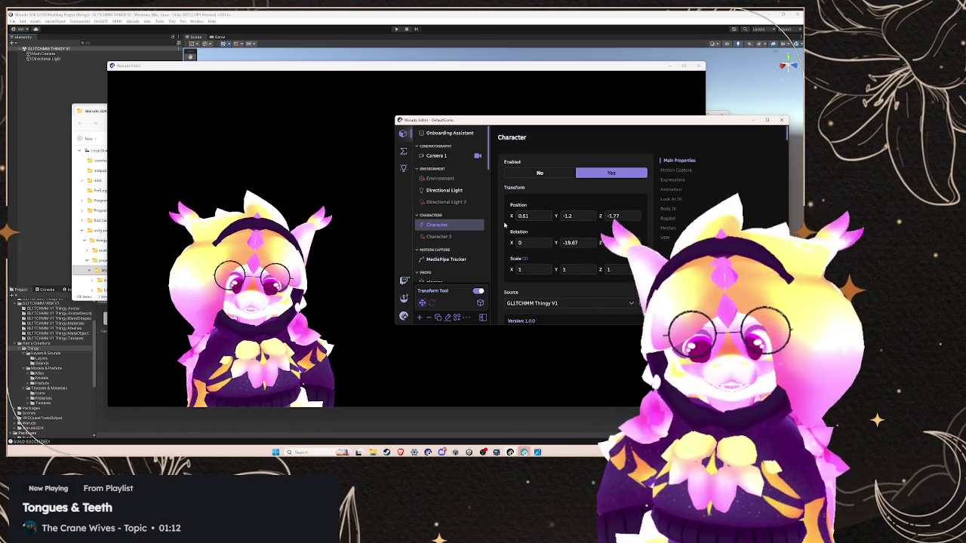
Set the glasses prop's Enabled to No so the new avatar appears without glasses
scroll(430, 240, "down", 2)
left_click(443, 252)
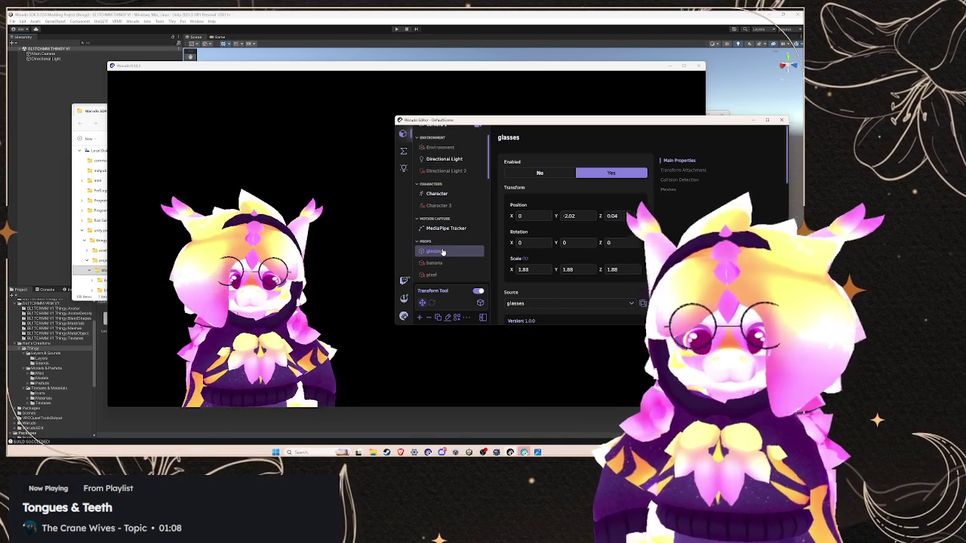
left_click(550, 175)
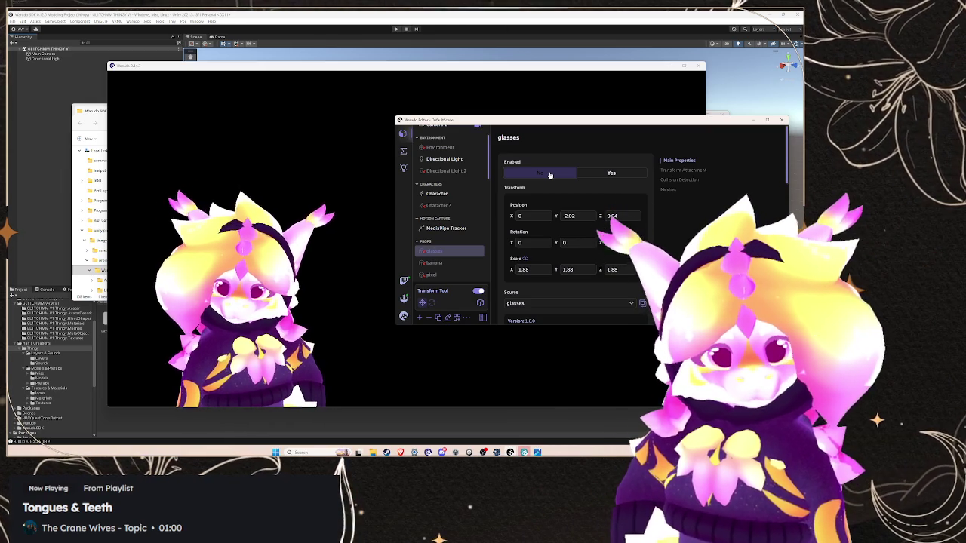
left_click(402, 152)
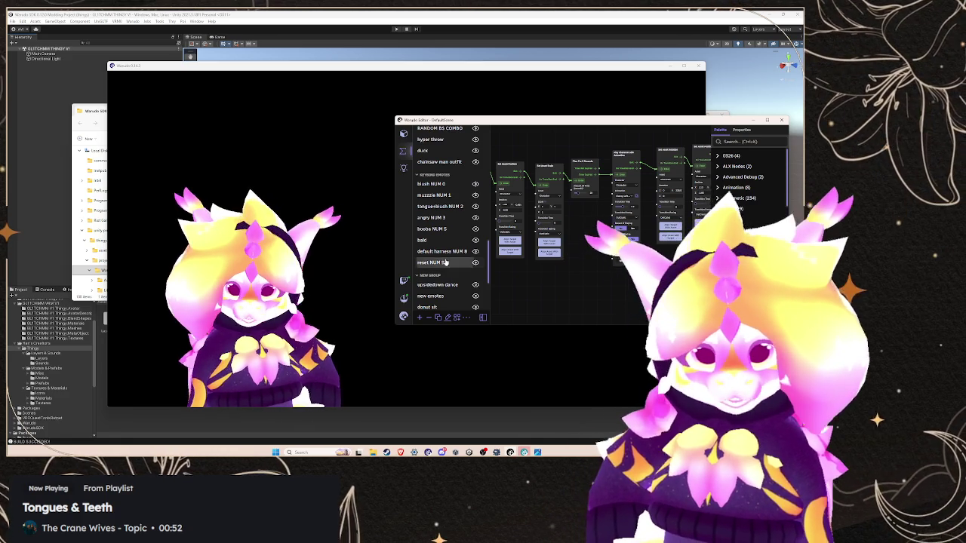
In the reset NUM 9 blueprint, point the mesh entry at the new avatar's Mohawk mesh
left_click(446, 262)
scroll(628, 240, "down", 5)
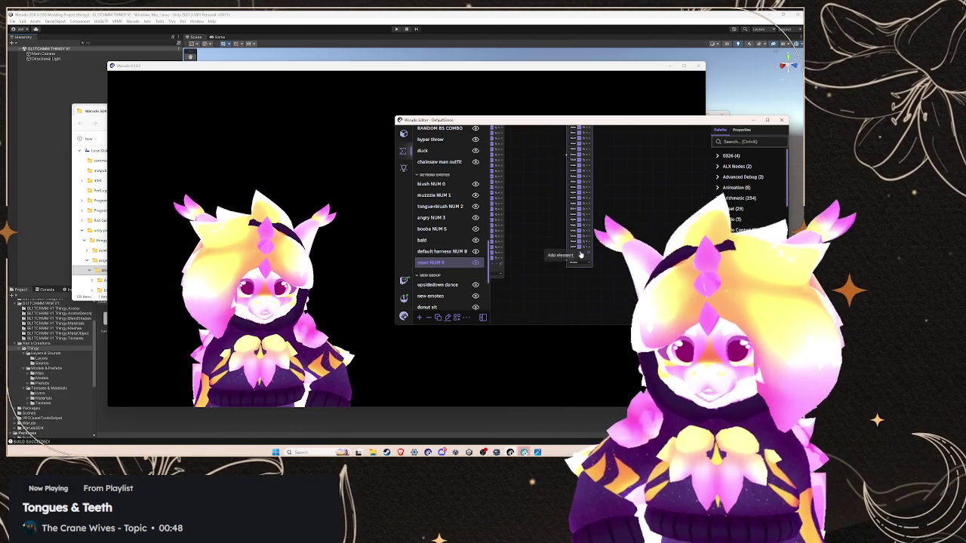
scroll(580, 271, "up", 2)
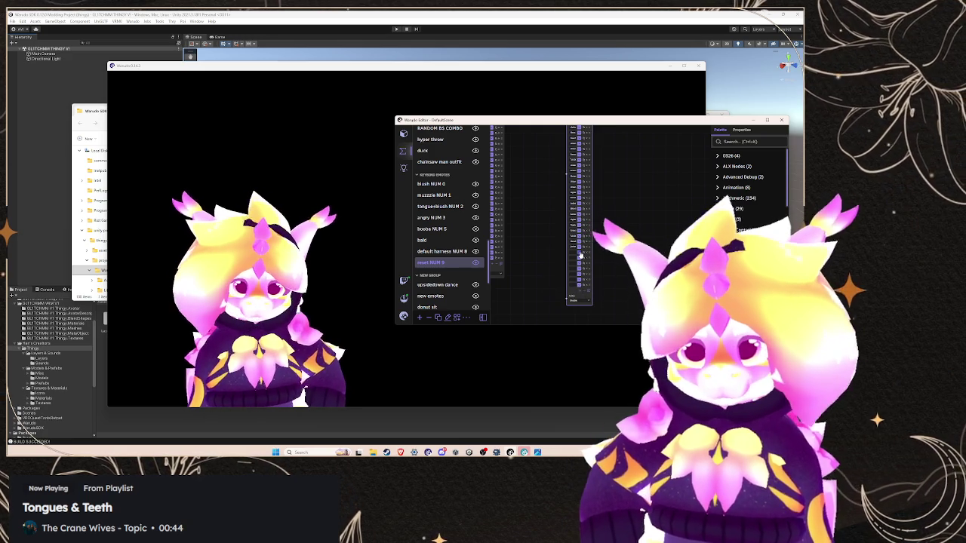
left_click(580, 258)
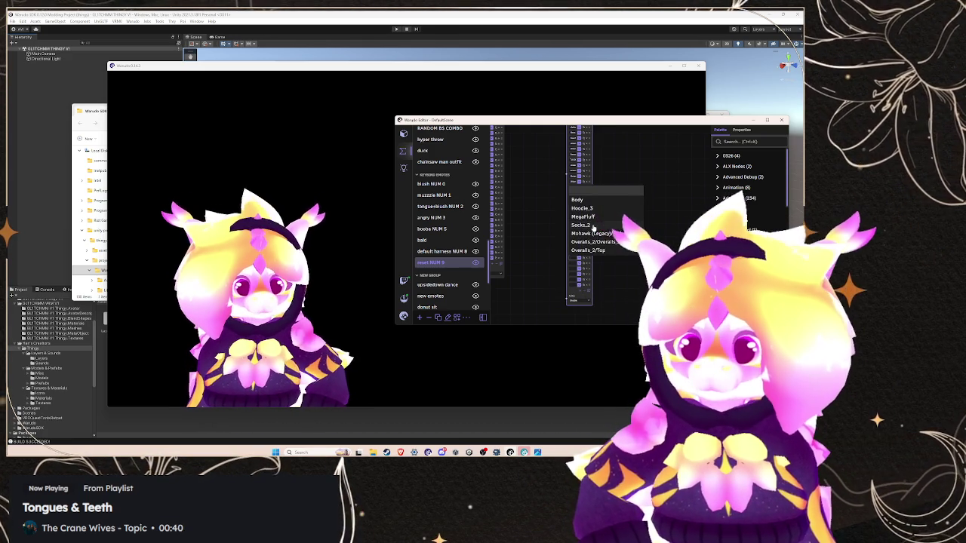
left_click(595, 242)
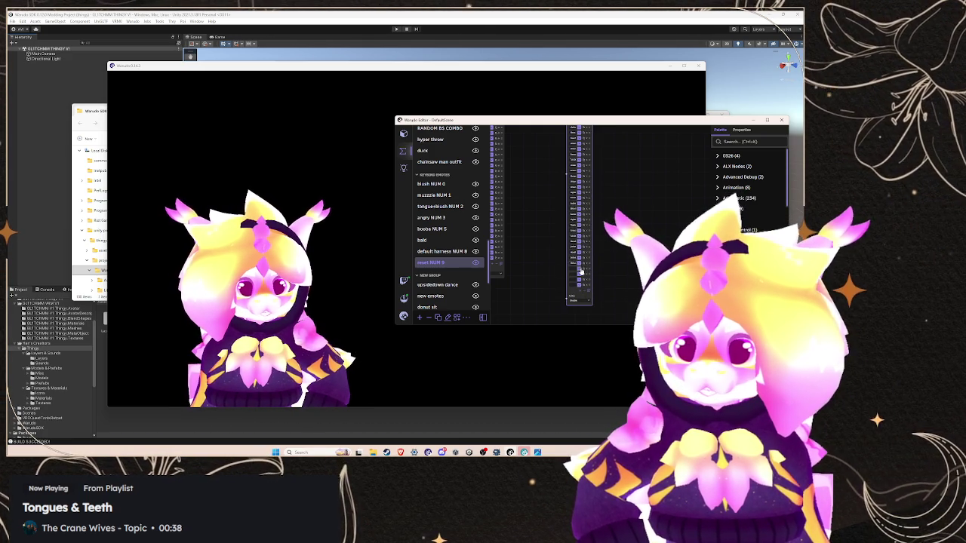
left_click(582, 284)
left_click(586, 255)
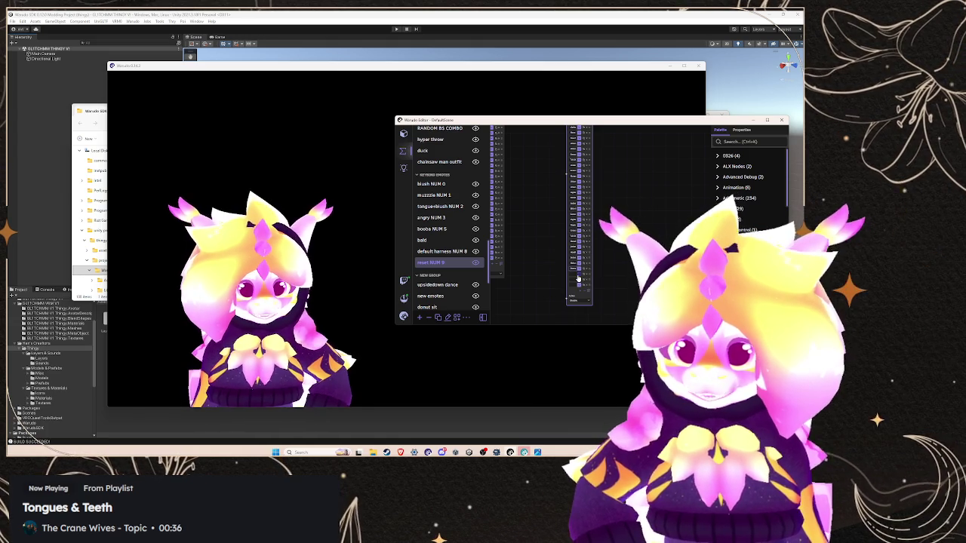
left_click(582, 284)
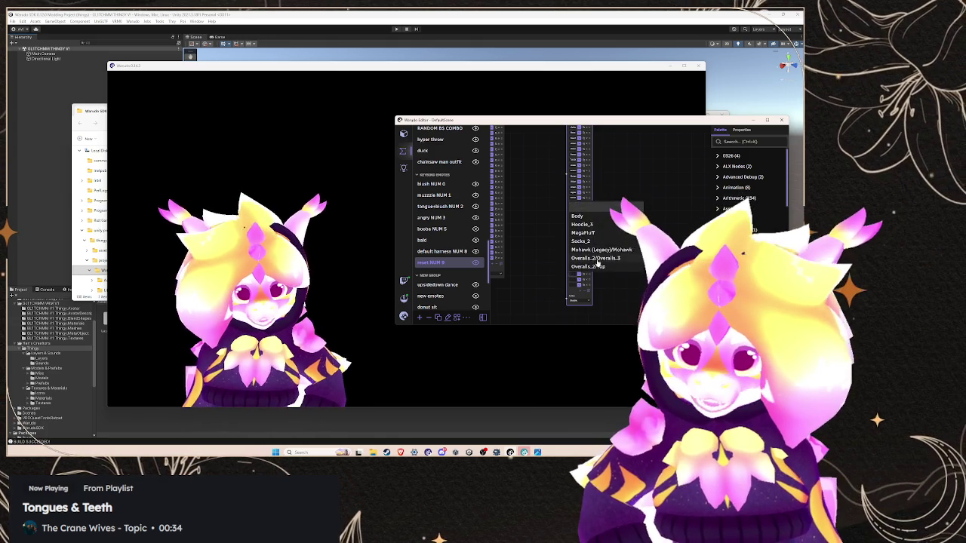
left_click(597, 253)
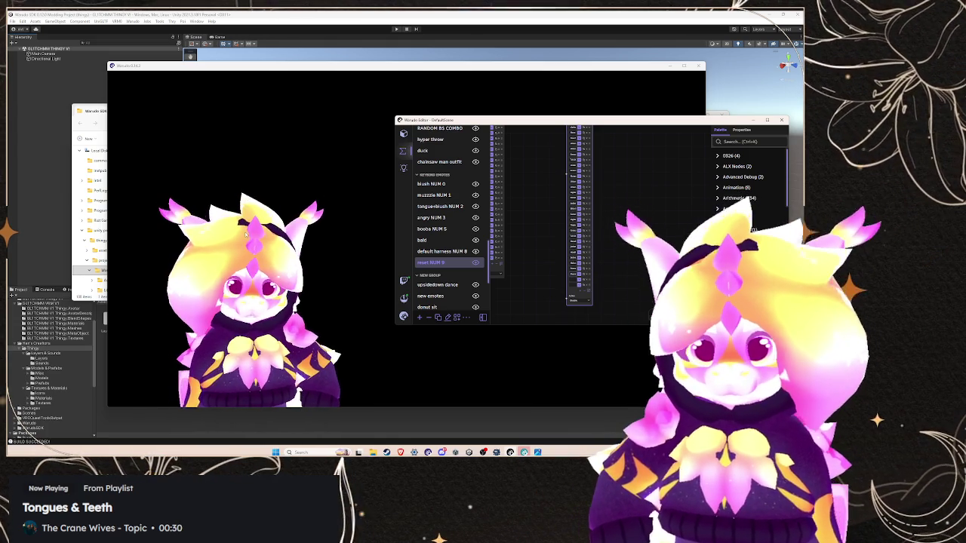
left_click(302, 226)
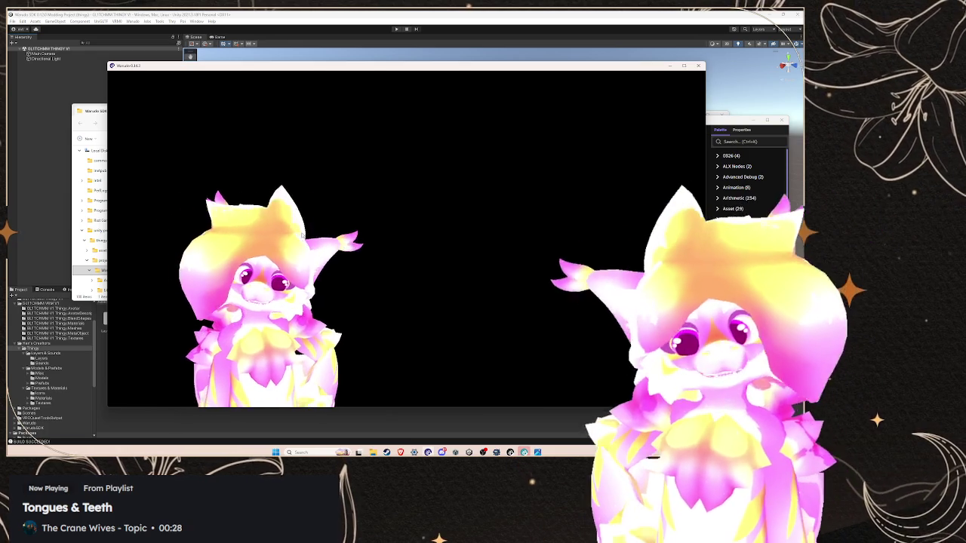
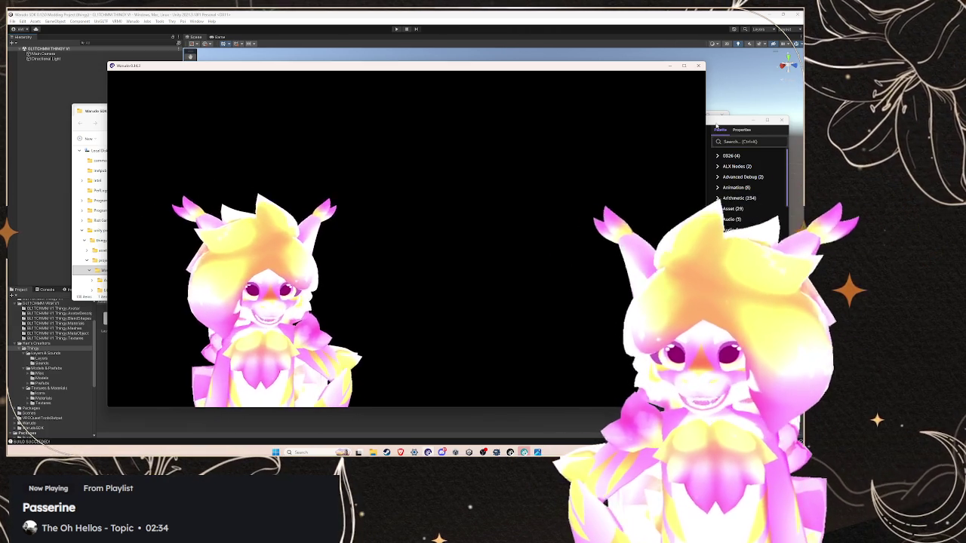
In the Warudo editor, open the Character's list of meshes
left_click(778, 213)
left_click(405, 134)
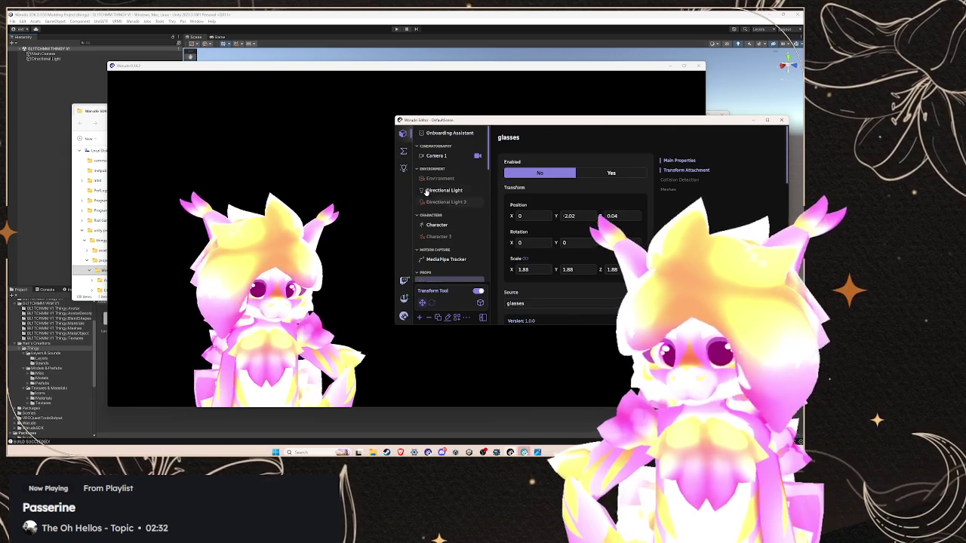
left_click(438, 225)
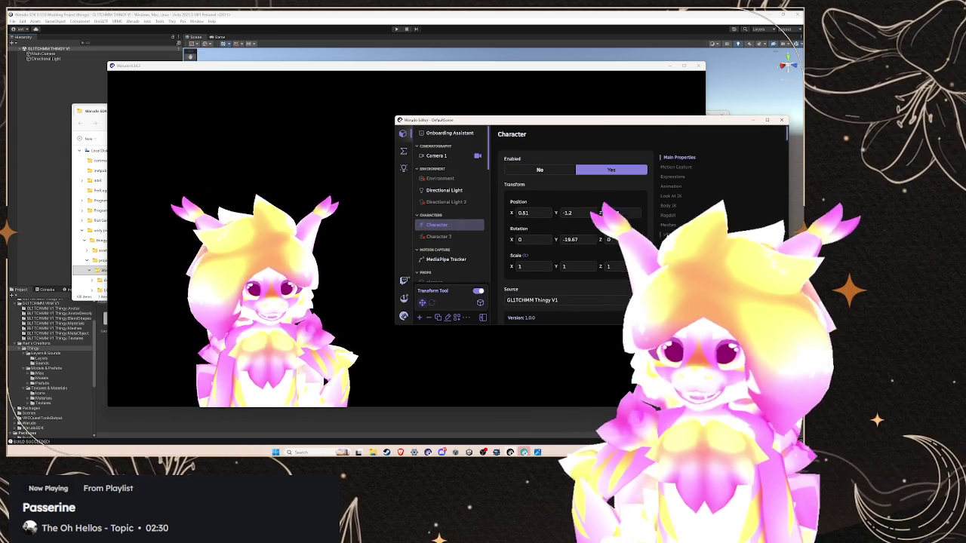
left_click(669, 225)
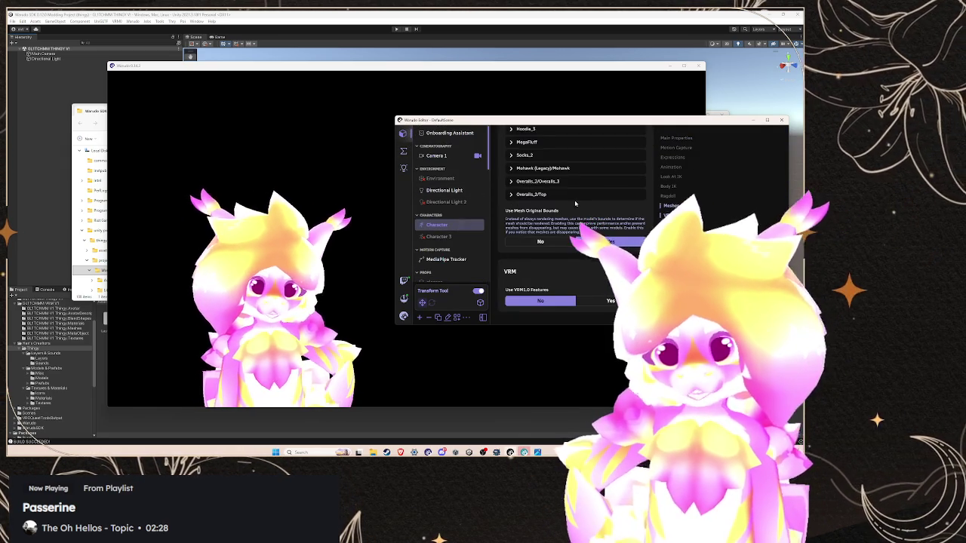
Hide the MegaFluff mesh and make the Mohawk (Legacy)/Mohawk mesh visible
left_click(524, 191)
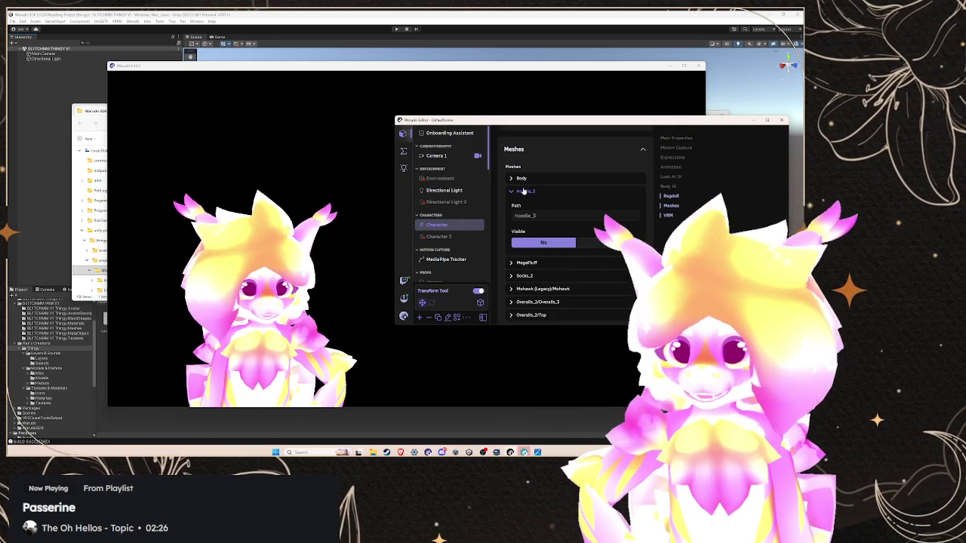
left_click(523, 192)
left_click(528, 204)
left_click(543, 255)
left_click(529, 205)
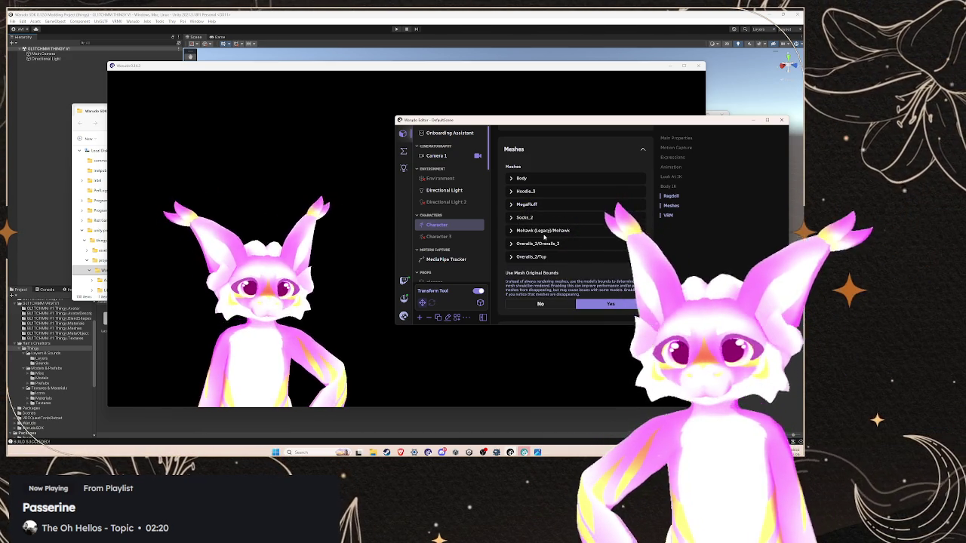
left_click(544, 231)
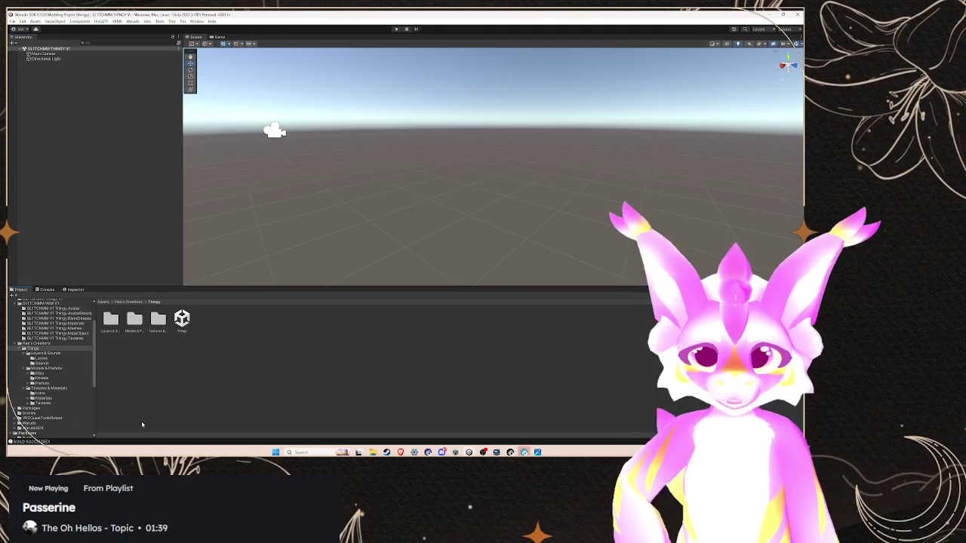
left_click(143, 419)
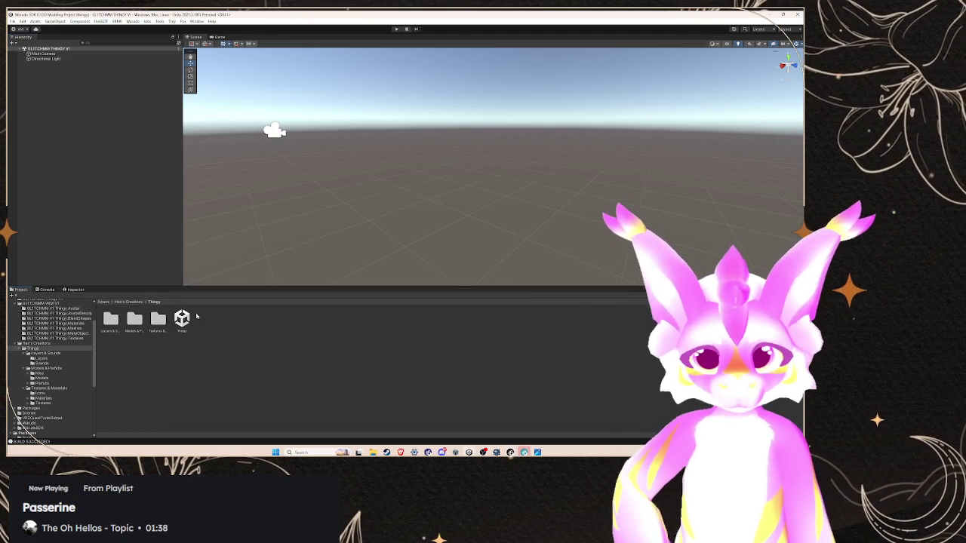
Drag the Thingy scene into the Hierarchy and delete the duplicate GLITCHMM V1 Thingy (1) avatar
left_click_drag(195, 317, 123, 155)
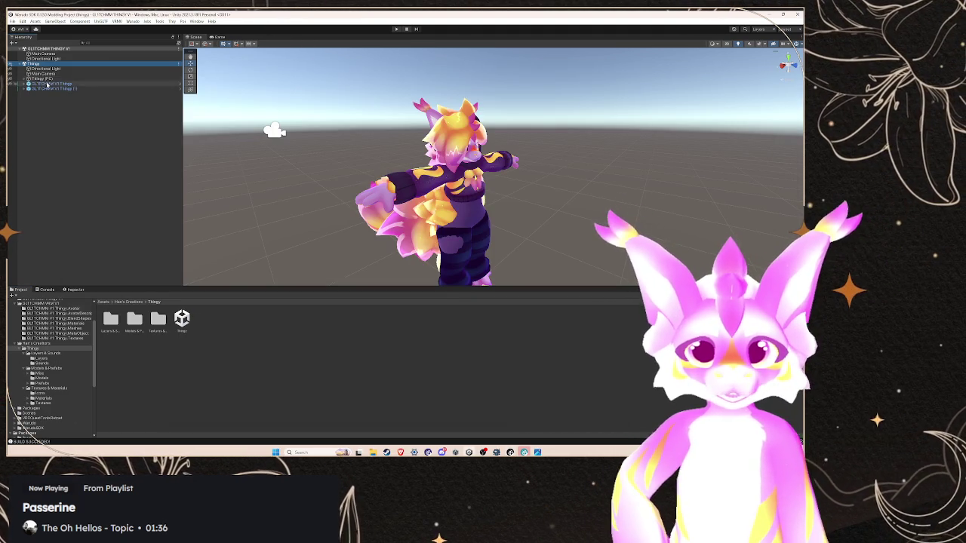
right_click(42, 89)
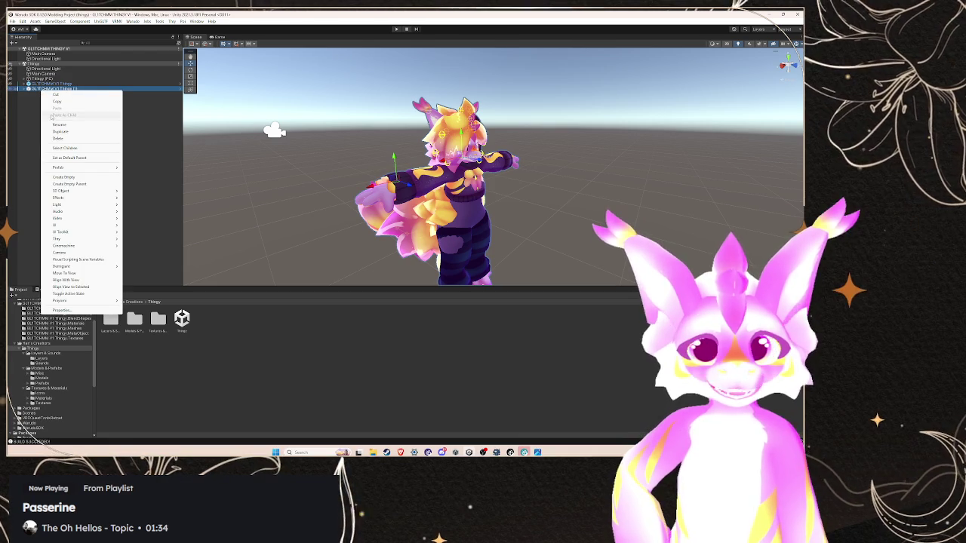
left_click(58, 138)
left_click(9, 85)
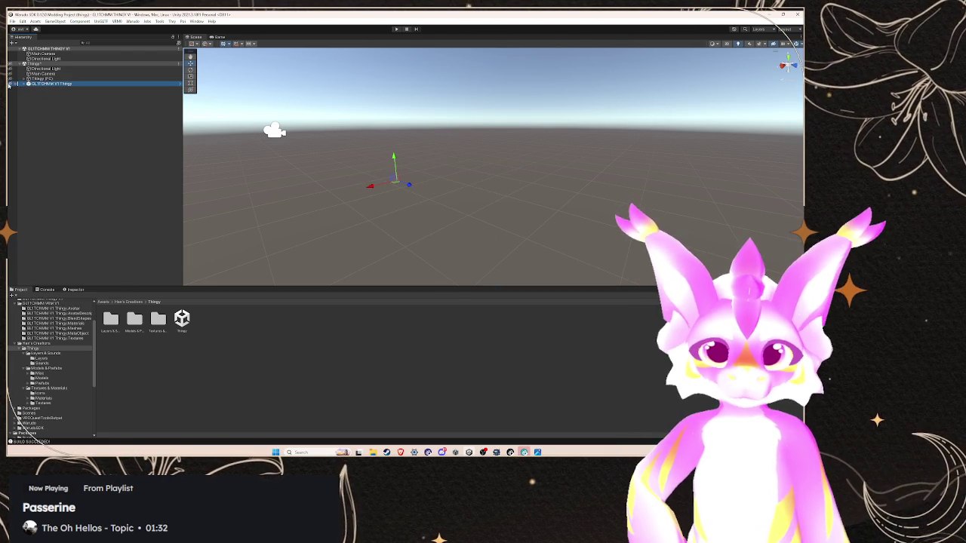
left_click(28, 84)
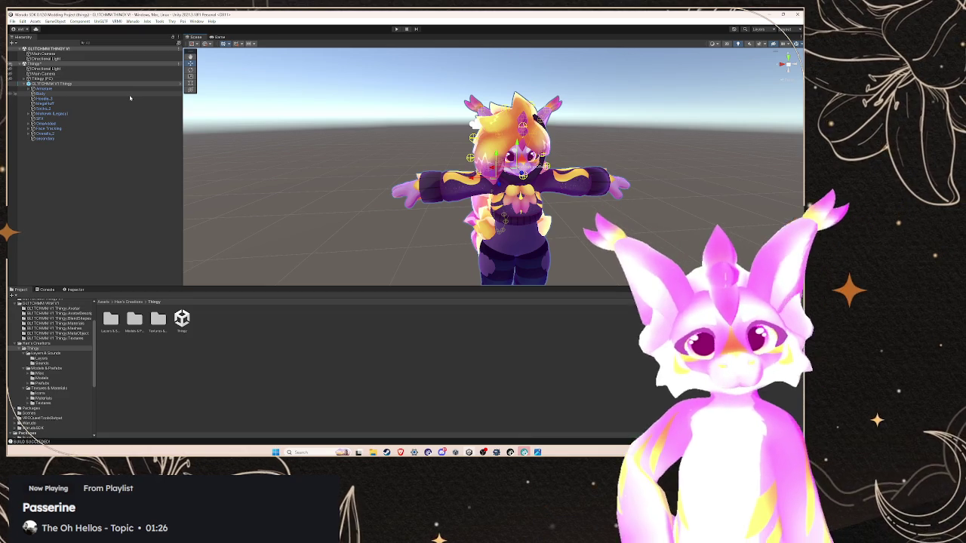
left_click(495, 451)
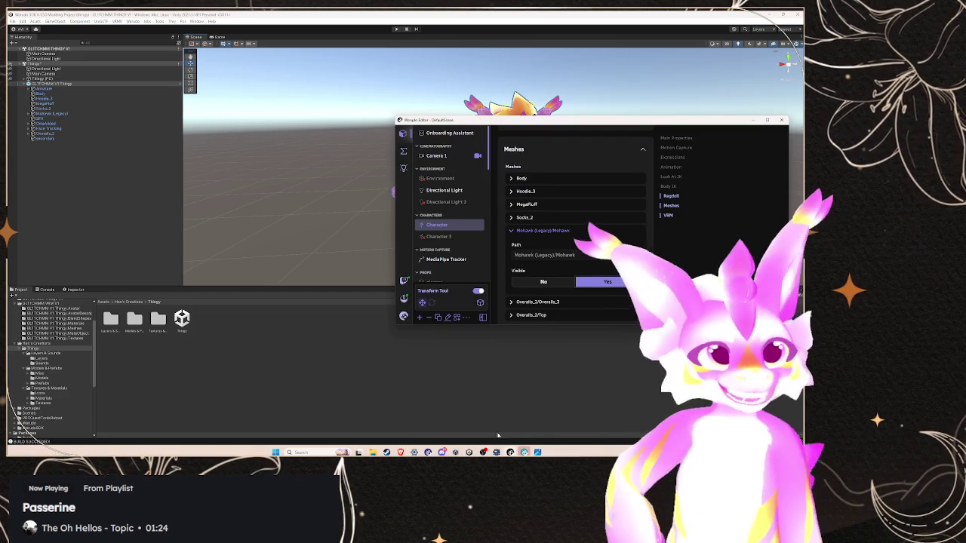
Switch the Warudo character source file to FINAL KFN V7 FEMALE
left_click(543, 230)
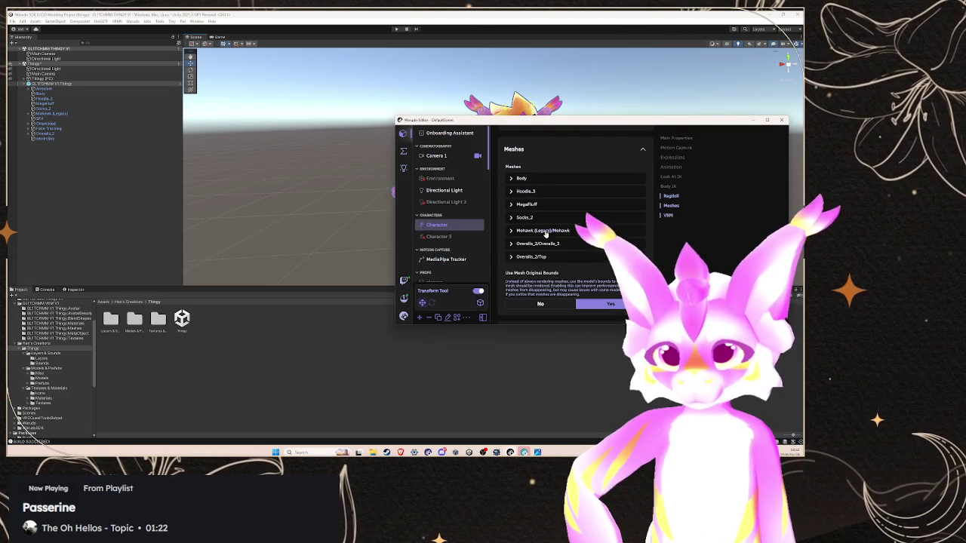
scroll(555, 229, "up", 10)
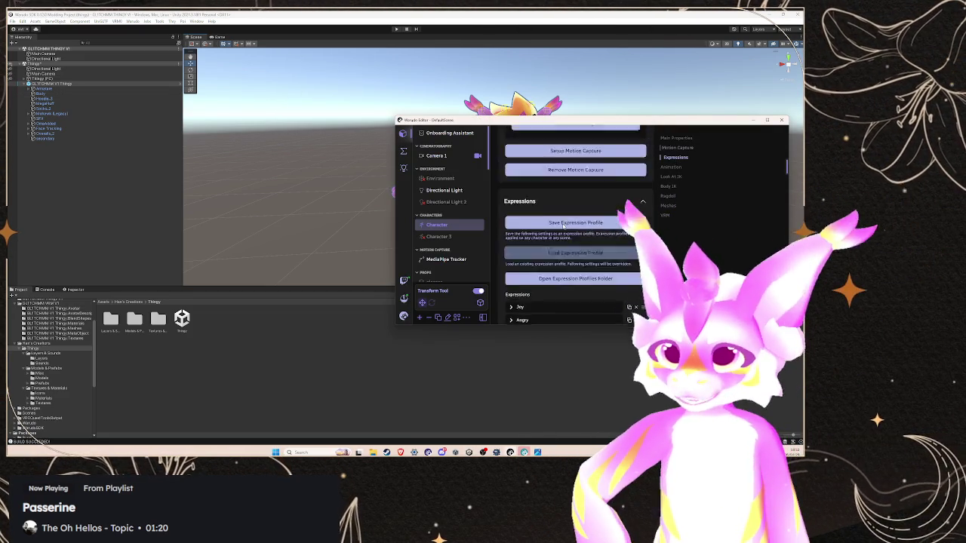
scroll(562, 224, "up", 10)
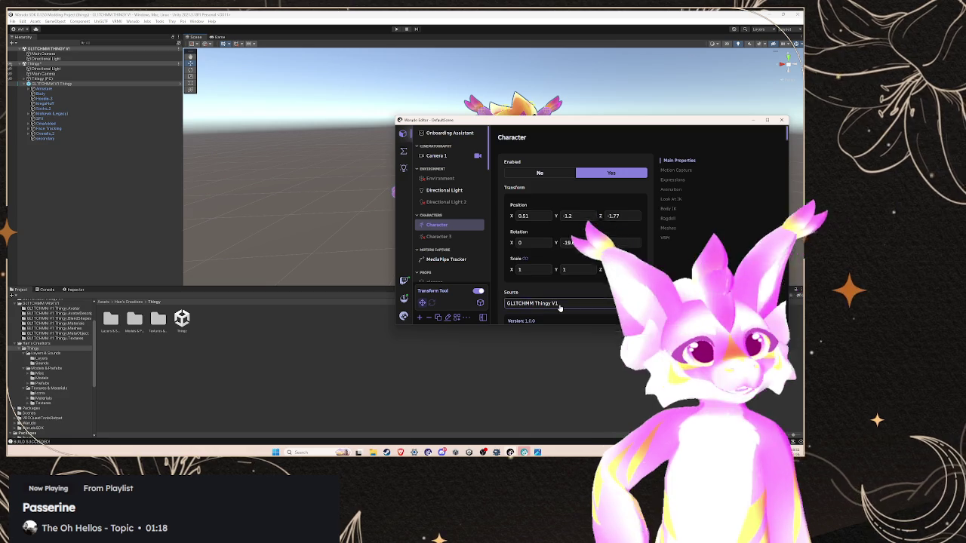
left_click(559, 305)
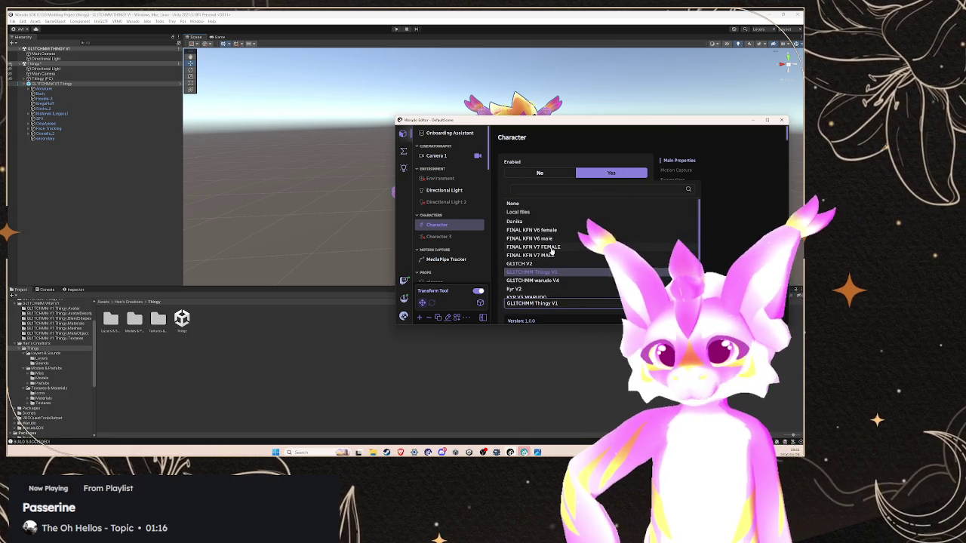
left_click(551, 249)
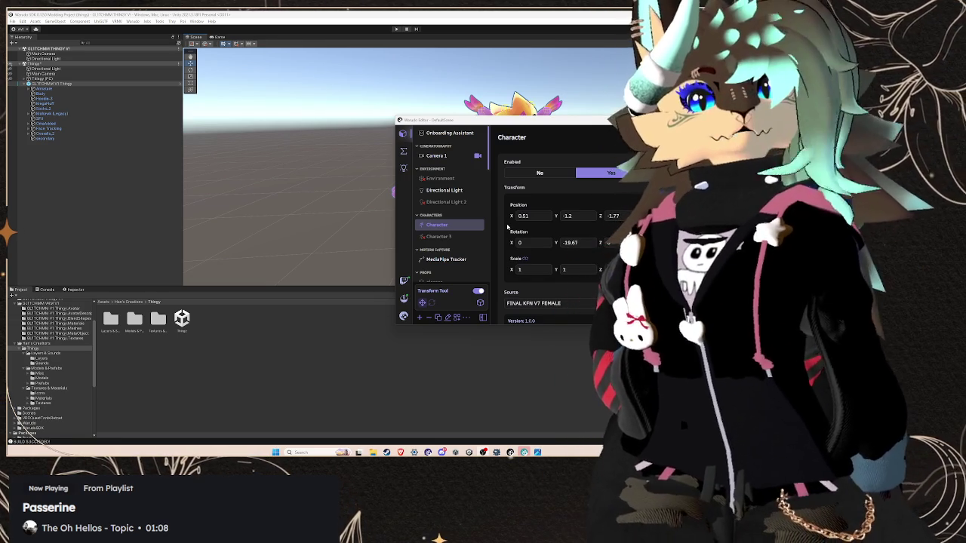
key("alt+Tab")
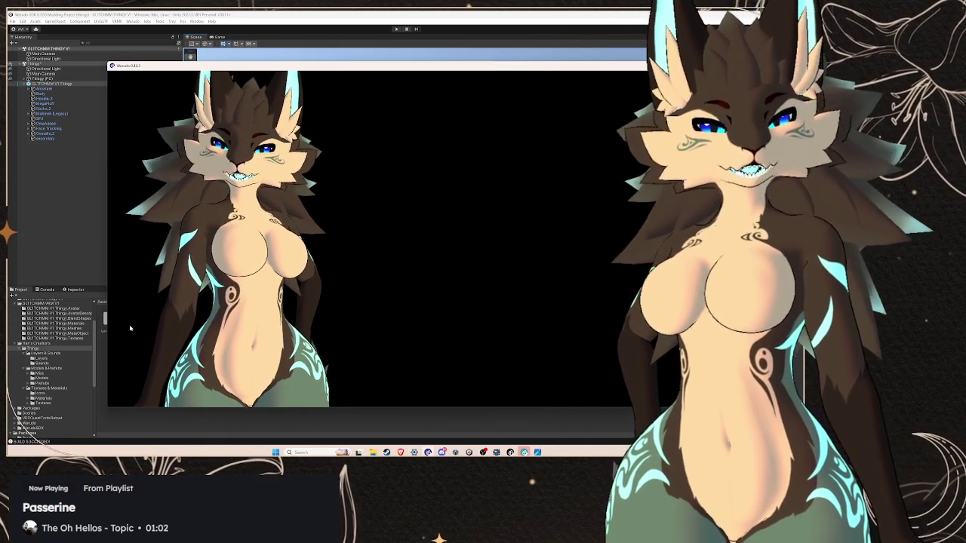
key("alt+Tab")
Make the Comfy Fit clothing mesh visible on the new character
left_click(532, 303)
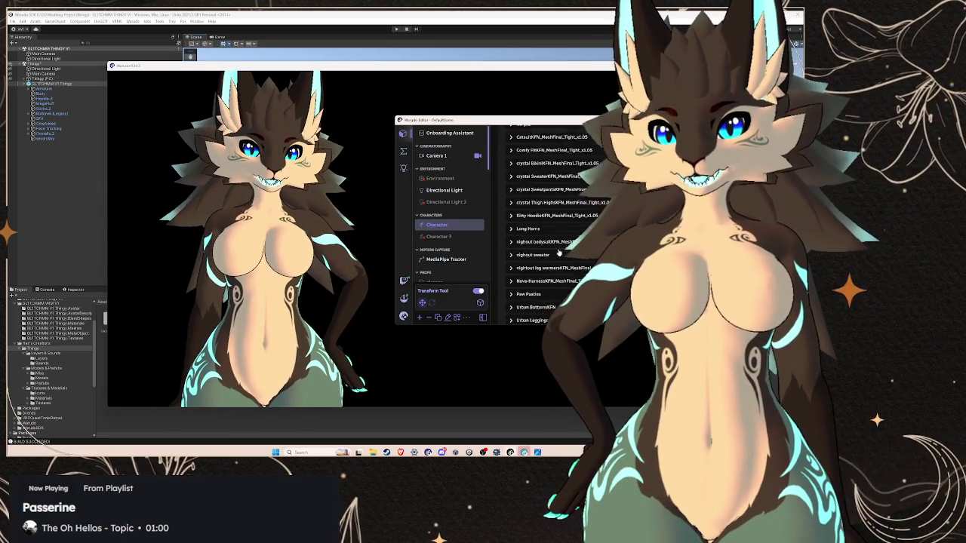
scroll(543, 246, "up", 5)
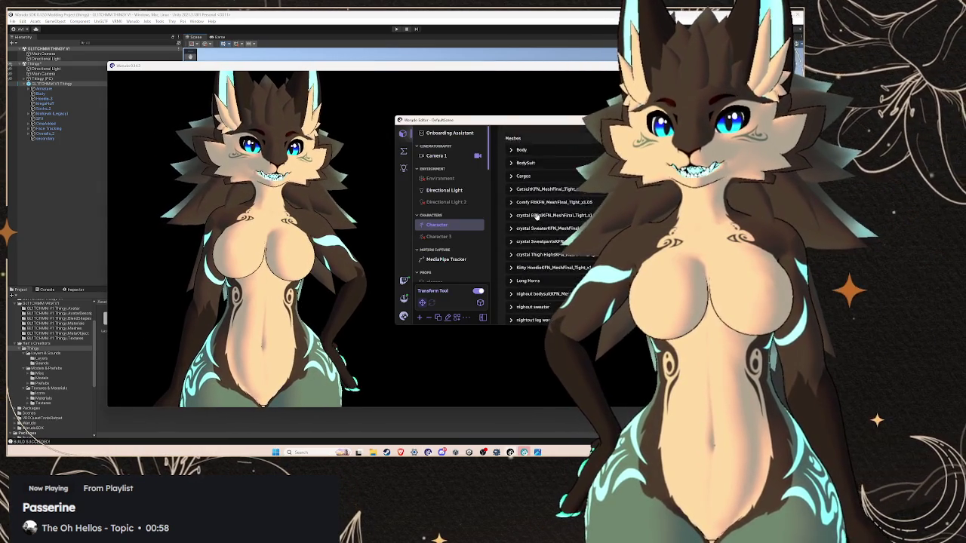
left_click(521, 226)
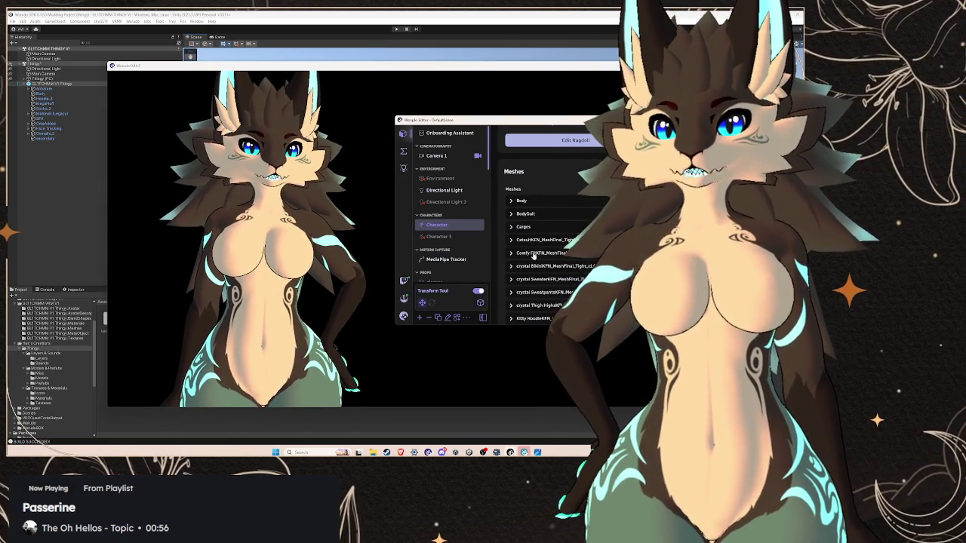
left_click(547, 253)
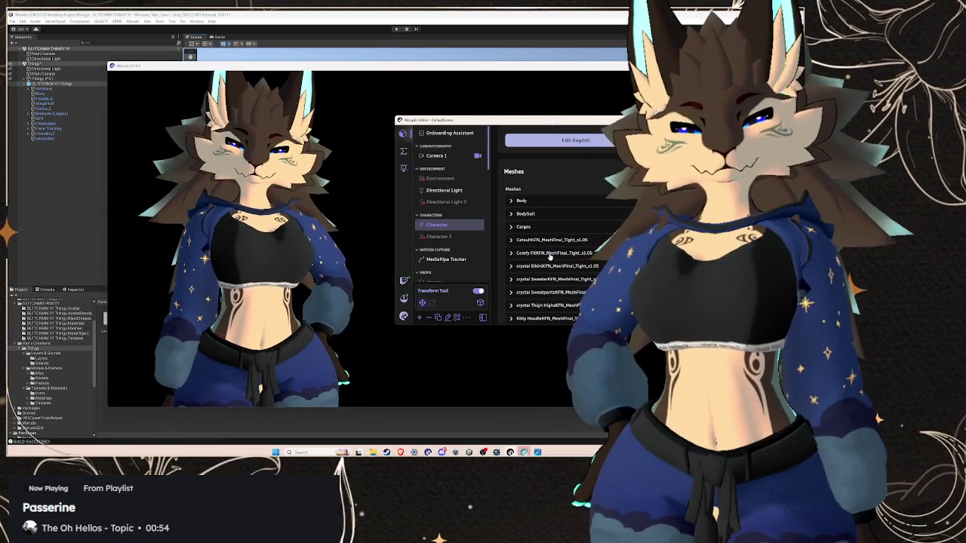
scroll(552, 249, "up", 5)
scroll(553, 235, "up", 10)
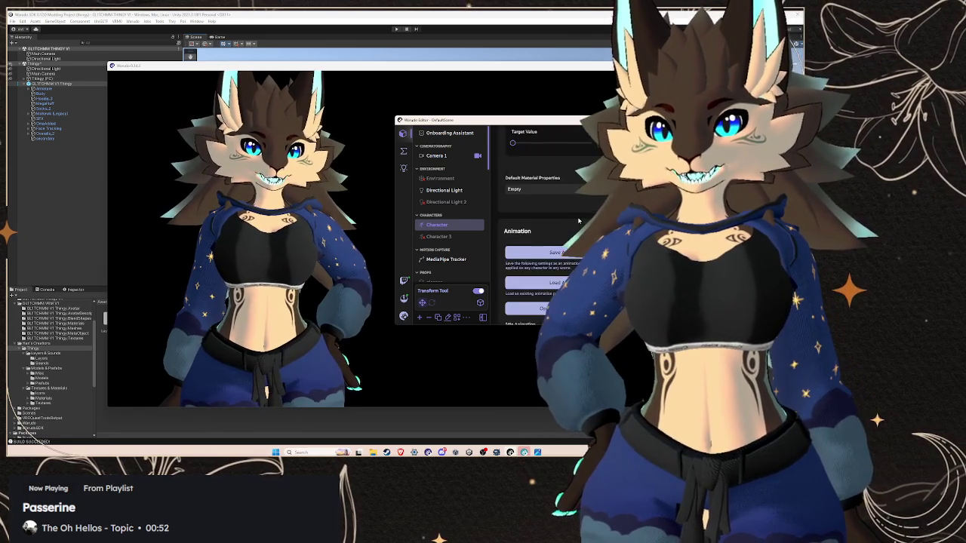
scroll(552, 236, "up", 10)
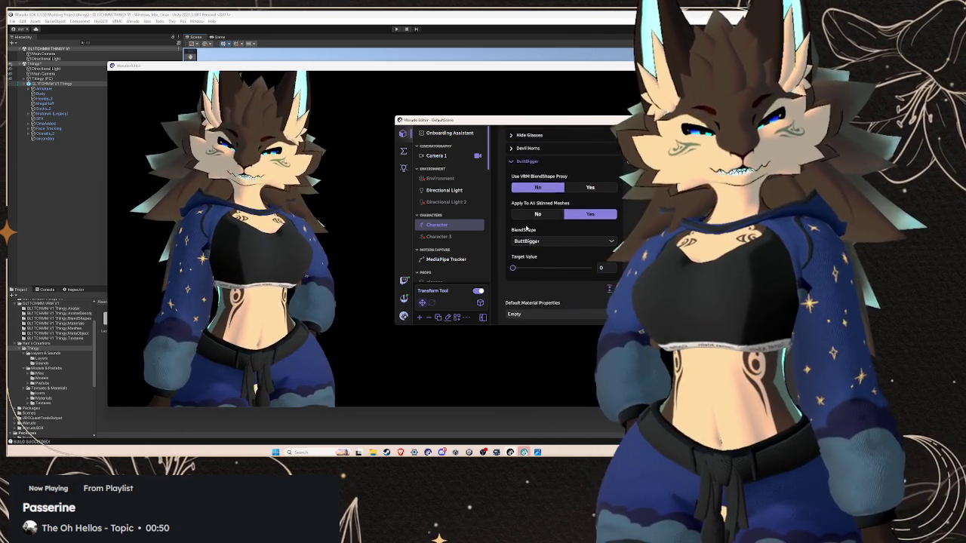
scroll(553, 236, "up", 10)
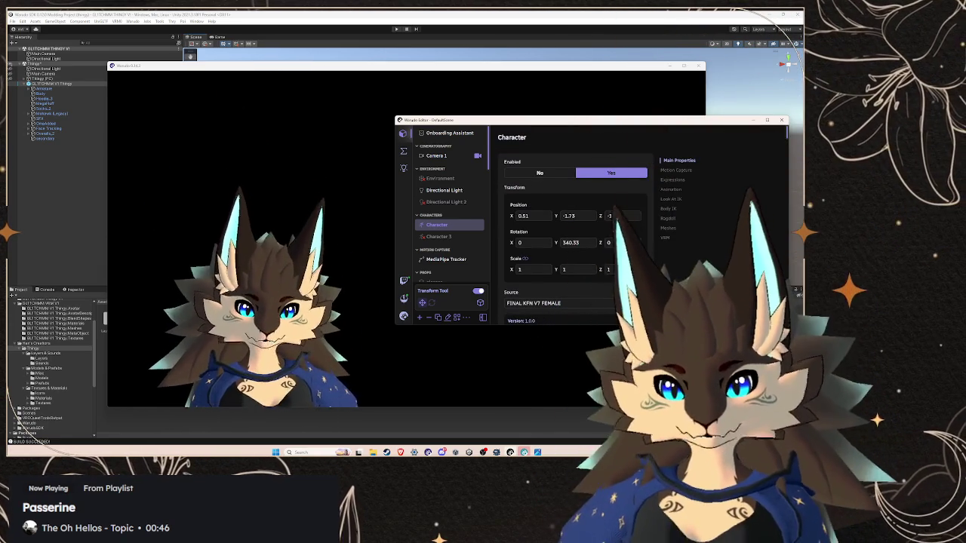
Move the character back to Z -2.85 and revisit its mesh list
left_click_drag(599, 215, 513, 216)
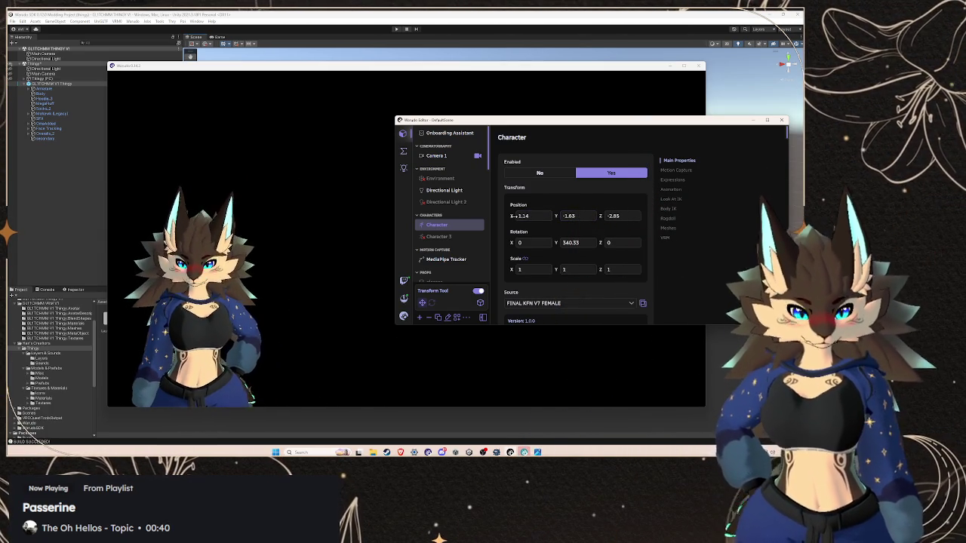
left_click(667, 229)
scroll(555, 244, "down", 5)
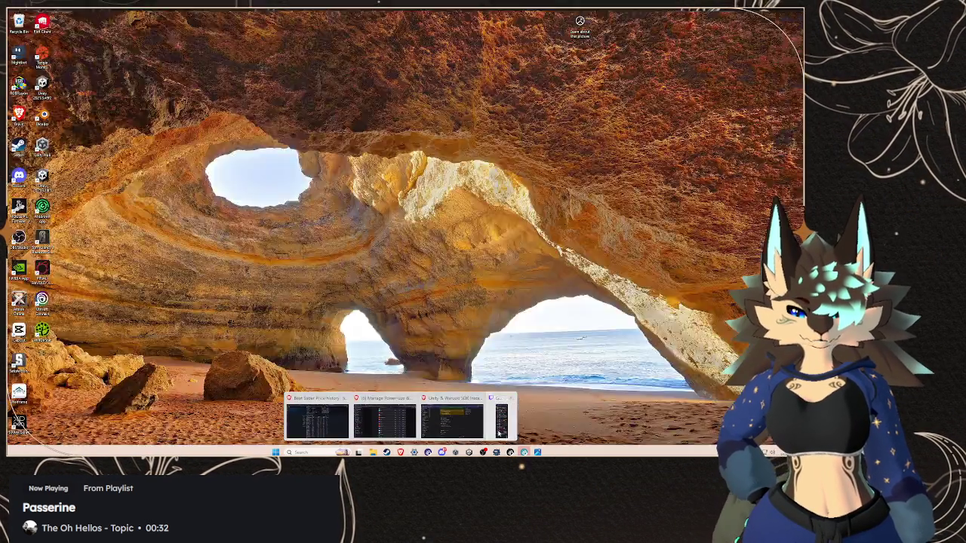
left_click(461, 418)
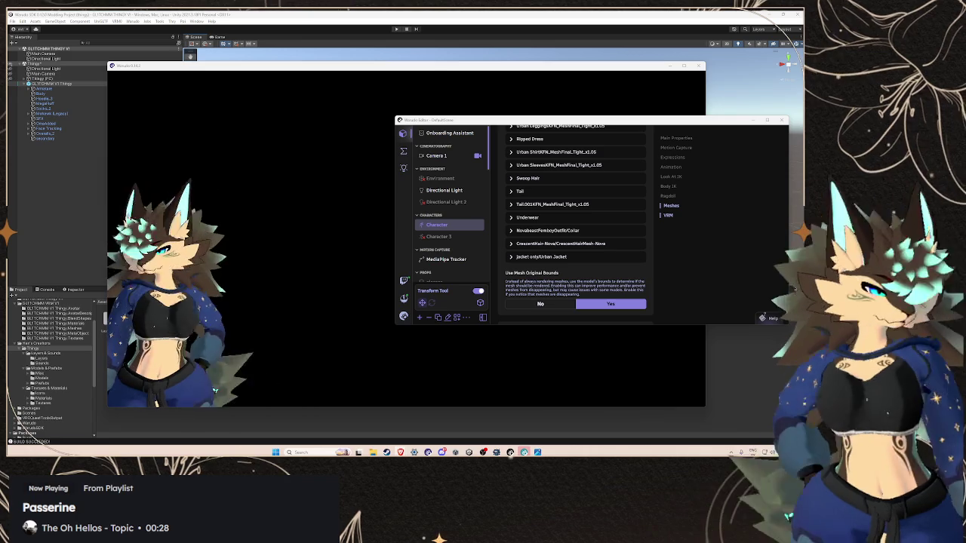
left_click(63, 86)
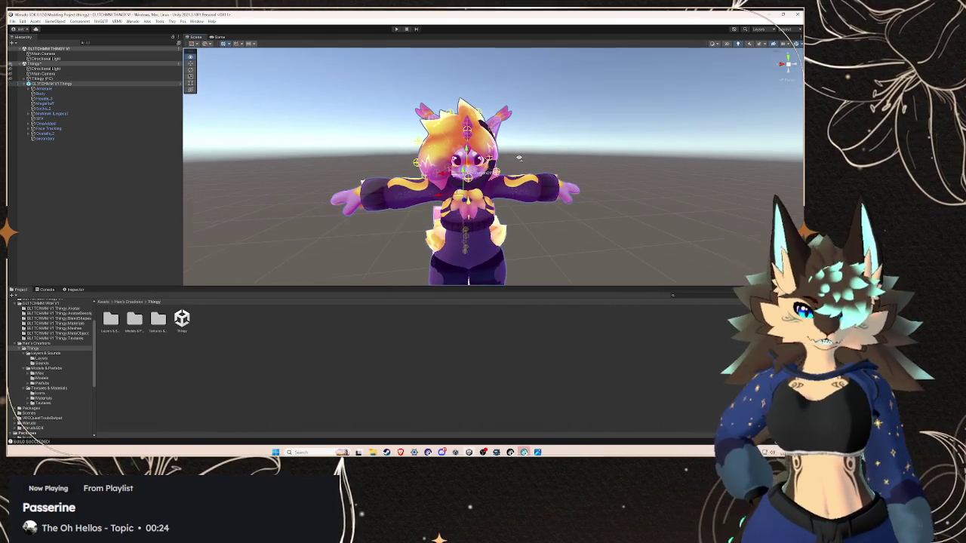
Dock the Inspector beside the Hierarchy, open the BlendShape Avatar, and load the A clip
scroll(543, 157, "up", 5)
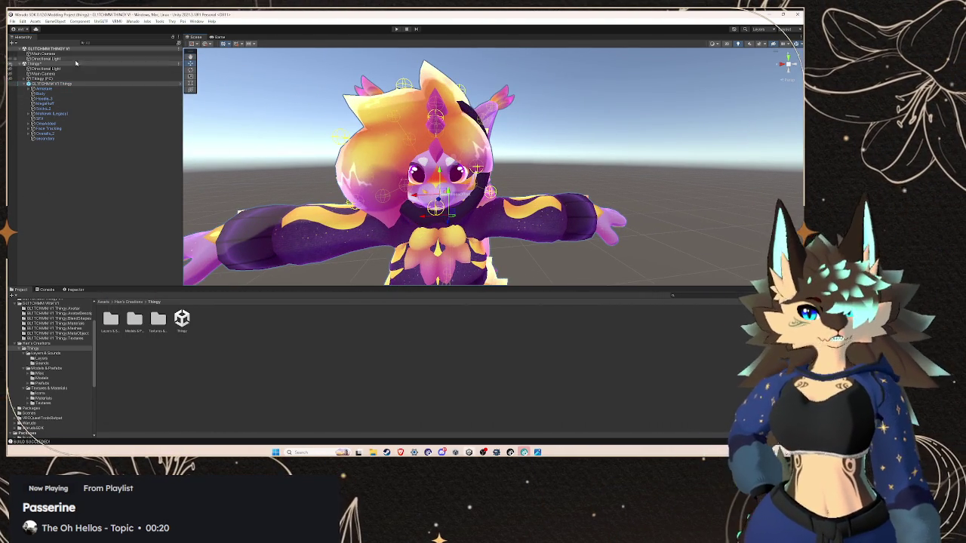
mouse_move(75, 291)
left_mouse_down()
mouse_move(64, 67)
mouse_move(47, 40)
left_mouse_up()
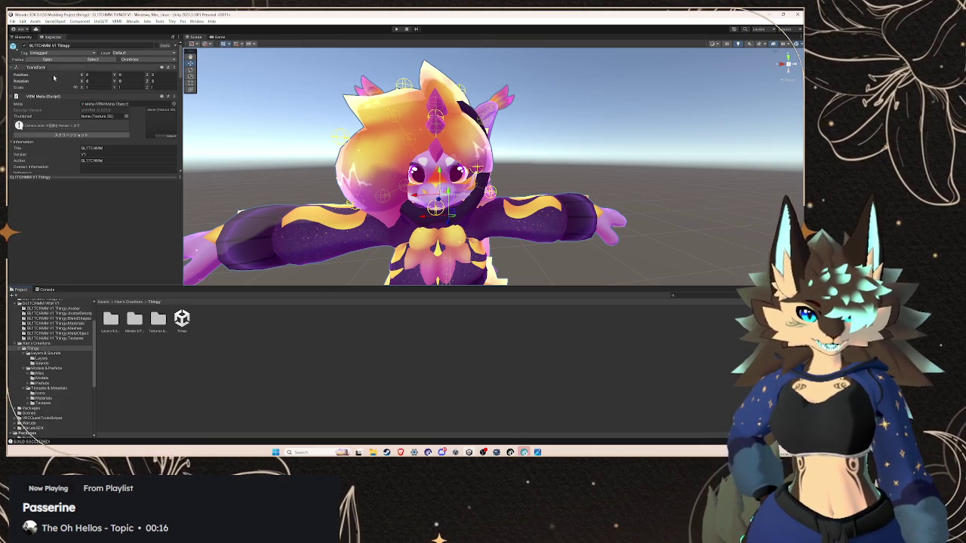
scroll(115, 122, "down", 5)
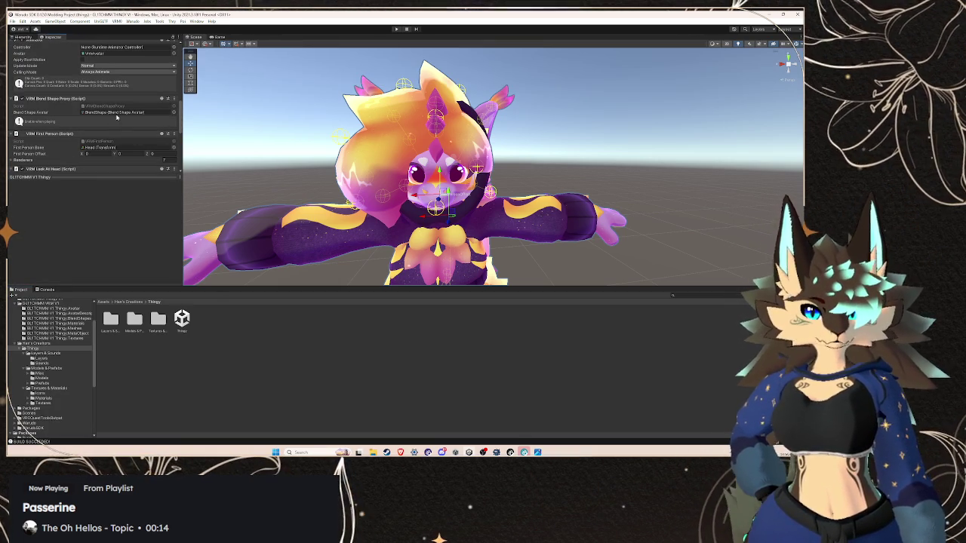
double_click(118, 113)
scroll(115, 116, "up", 3)
left_click(74, 79)
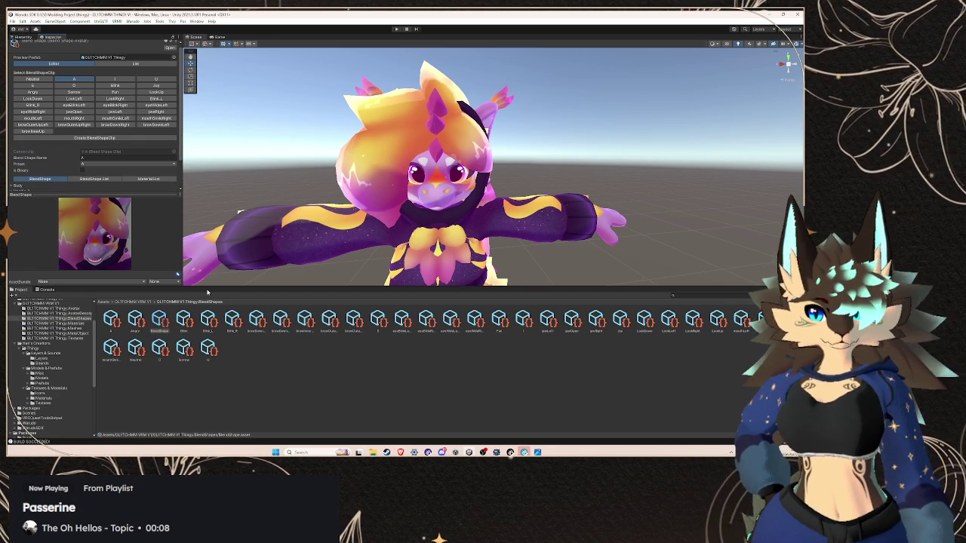
Expand the Body blend-shape sliders and review the A and I clips
left_click_drag(206, 287, 205, 389)
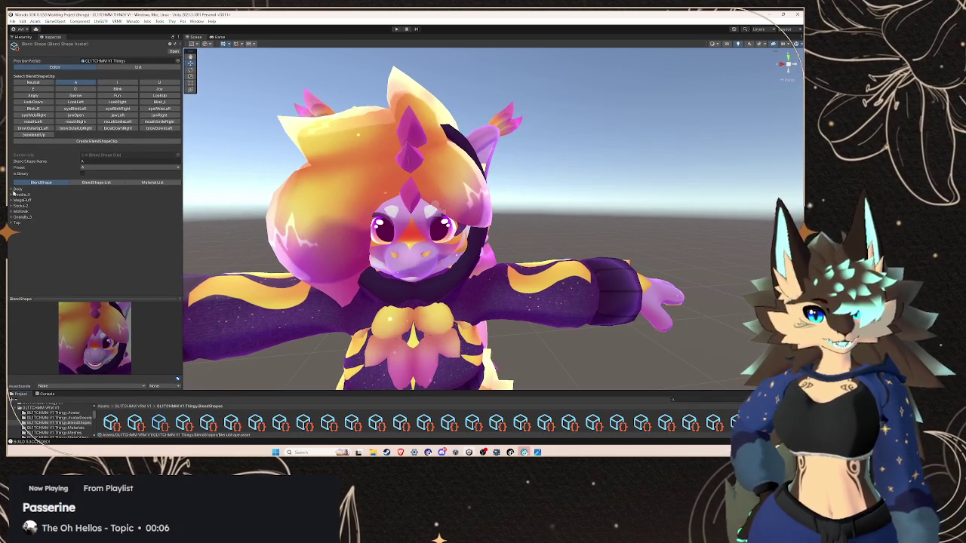
left_click(11, 190)
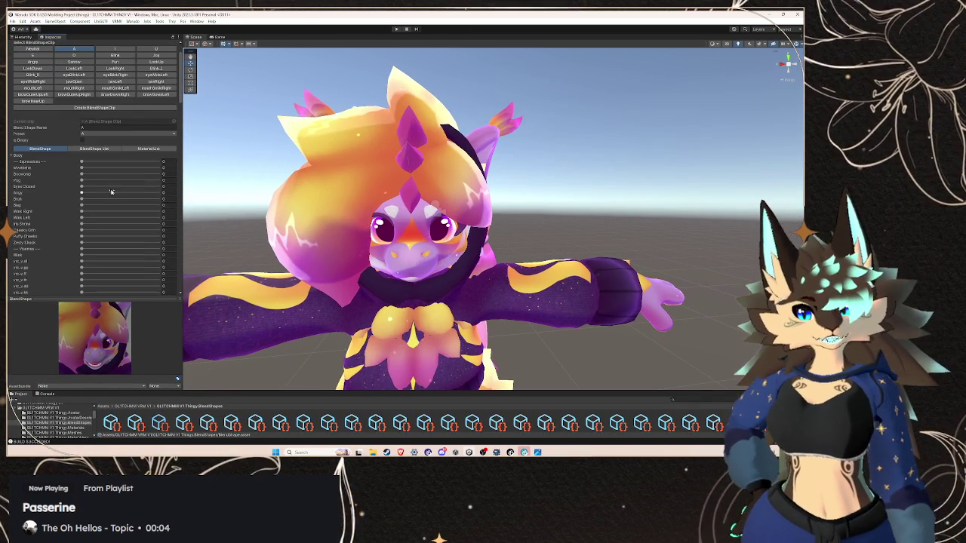
scroll(79, 198, "down", 3)
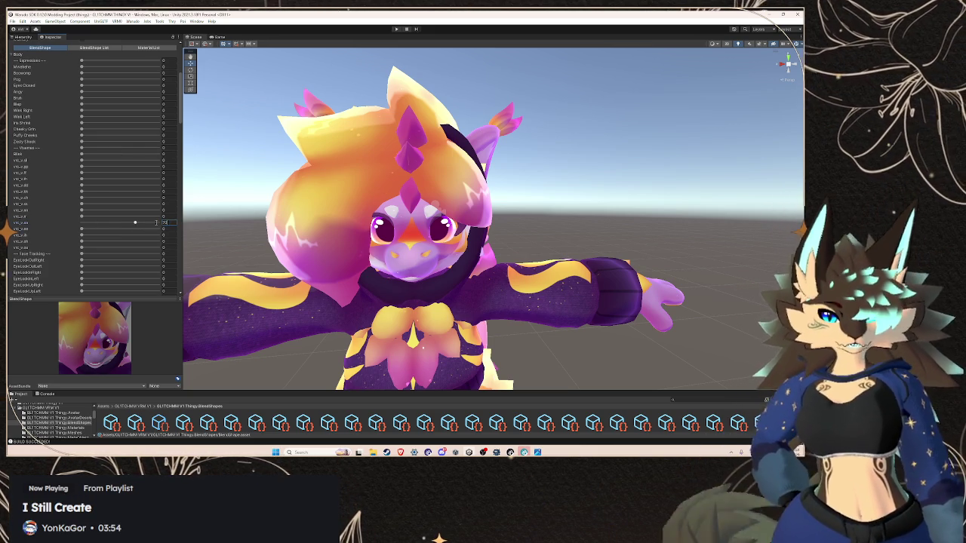
scroll(118, 87, "up", 3)
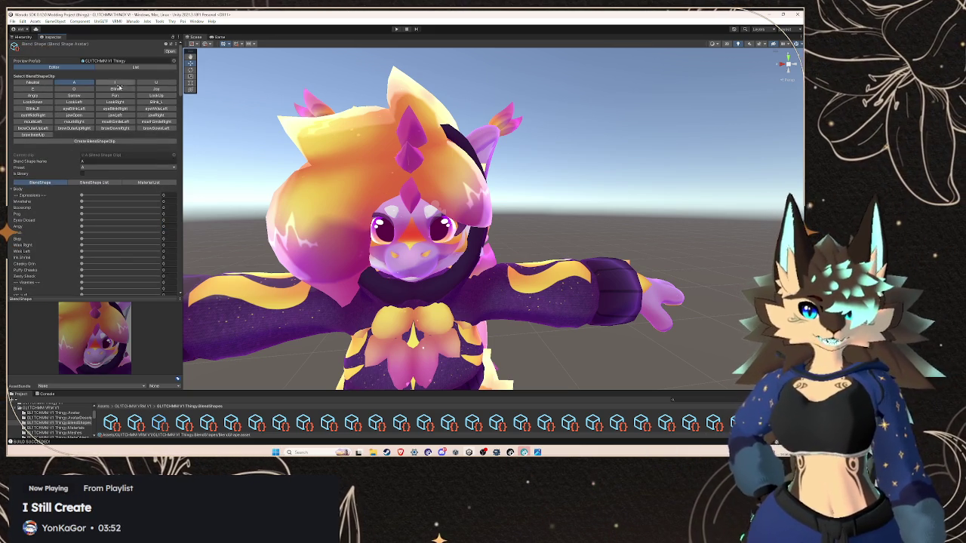
left_click(117, 83)
scroll(66, 220, "down", 2)
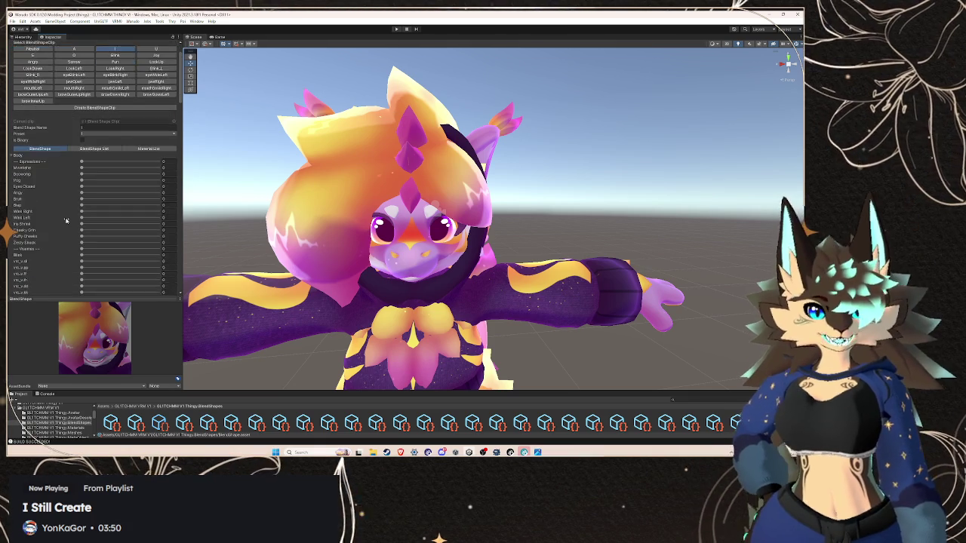
scroll(68, 220, "down", 5)
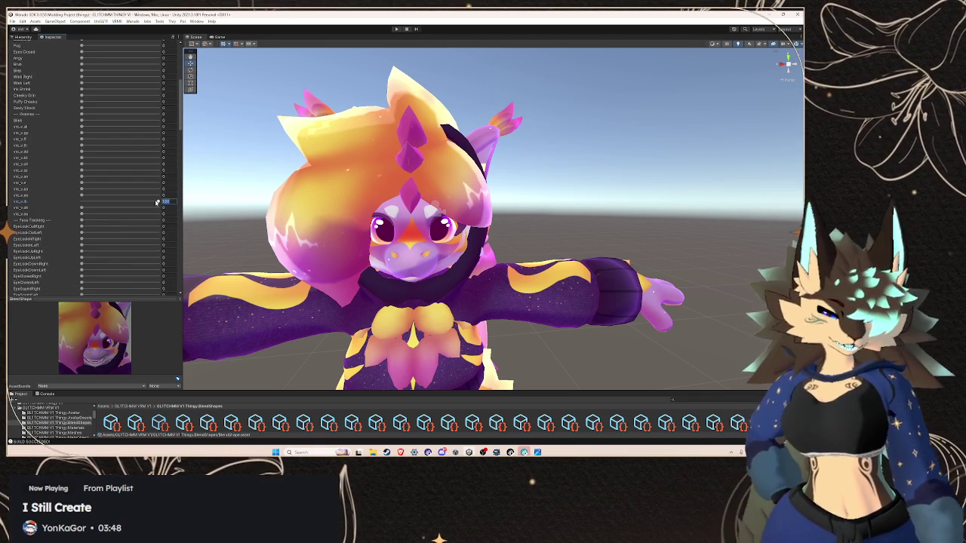
scroll(156, 203, "up", 6)
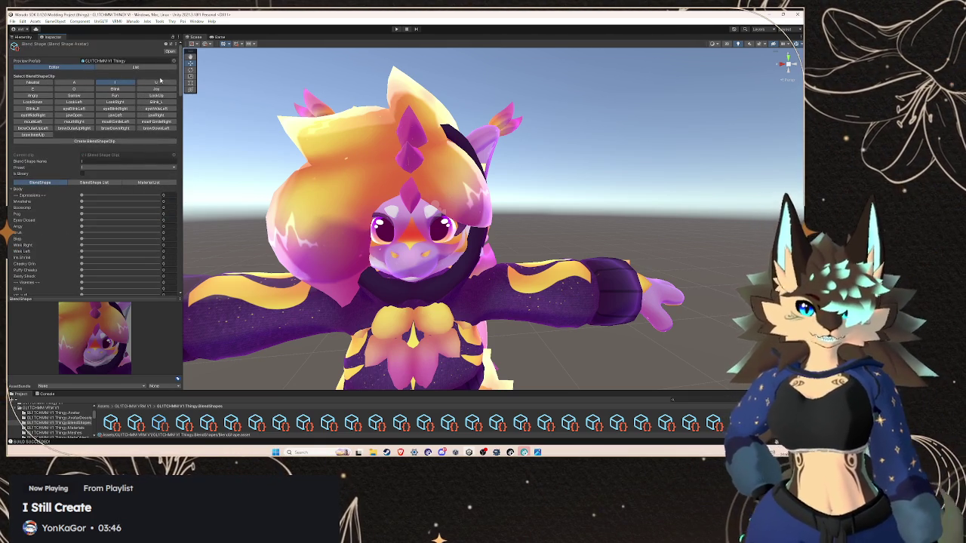
Review the Body blend-shape values of the U and E clips
left_click(159, 82)
scroll(164, 219, "down", 10)
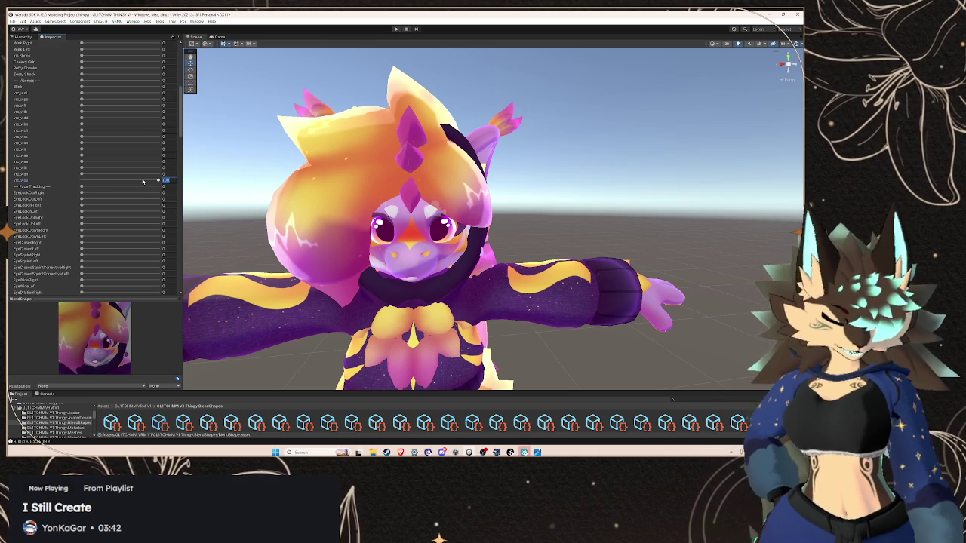
scroll(90, 129, "up", 10)
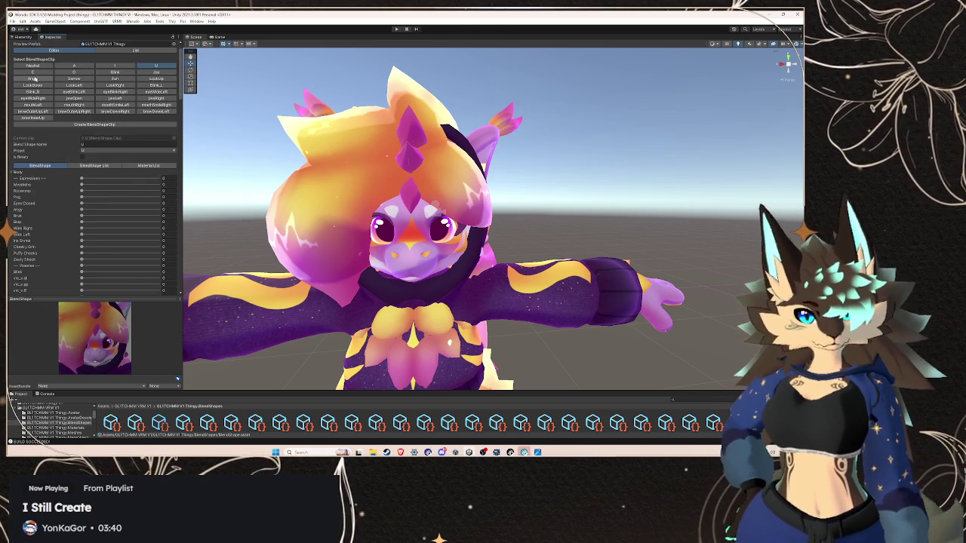
left_click(33, 73)
left_click(11, 190)
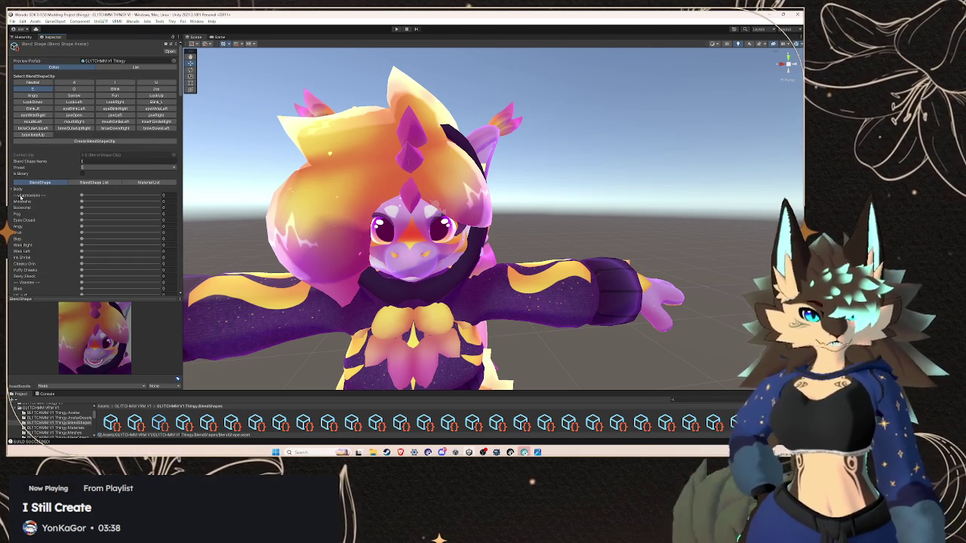
scroll(80, 200, "down", 5)
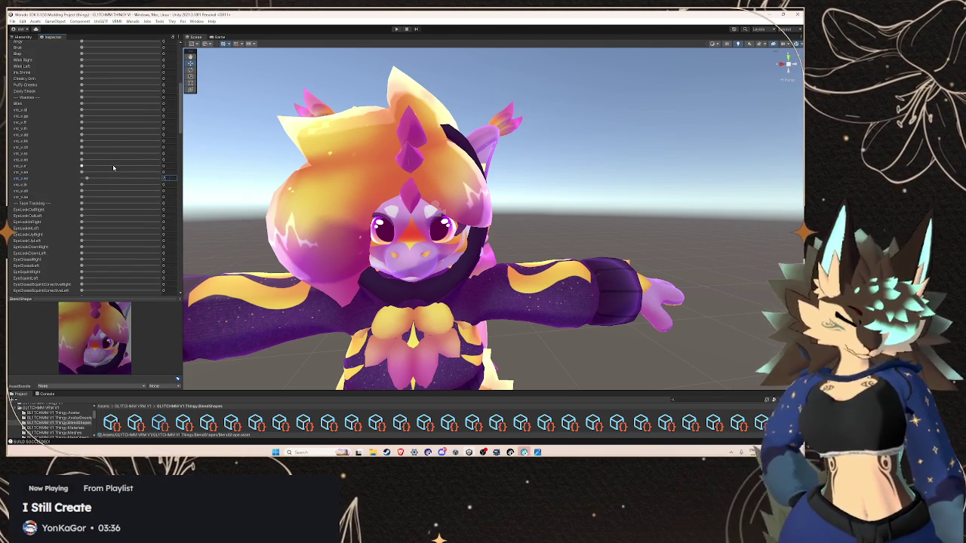
scroll(68, 188, "up", 8)
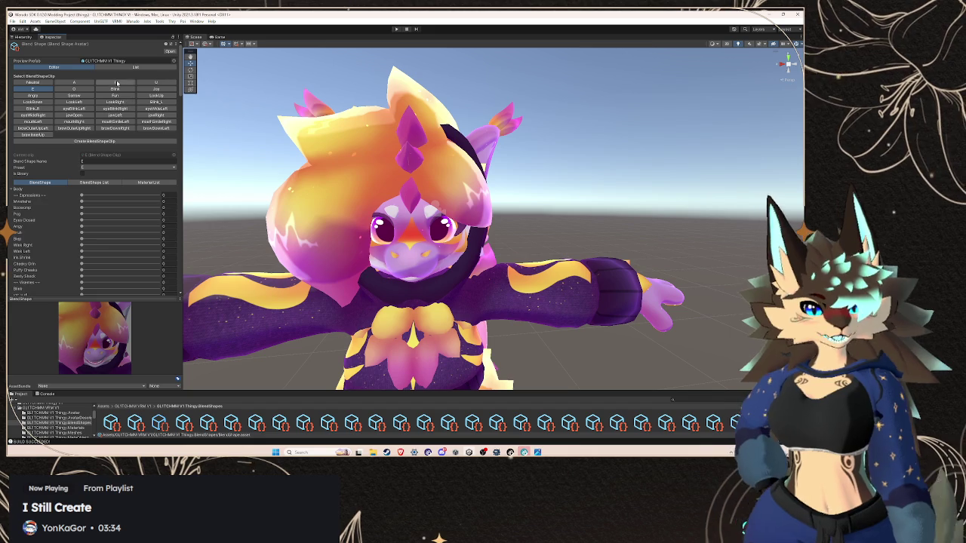
Check the O clip's vrc_v_oh value of 100, then move to Blink
left_click(86, 89)
left_click(12, 192)
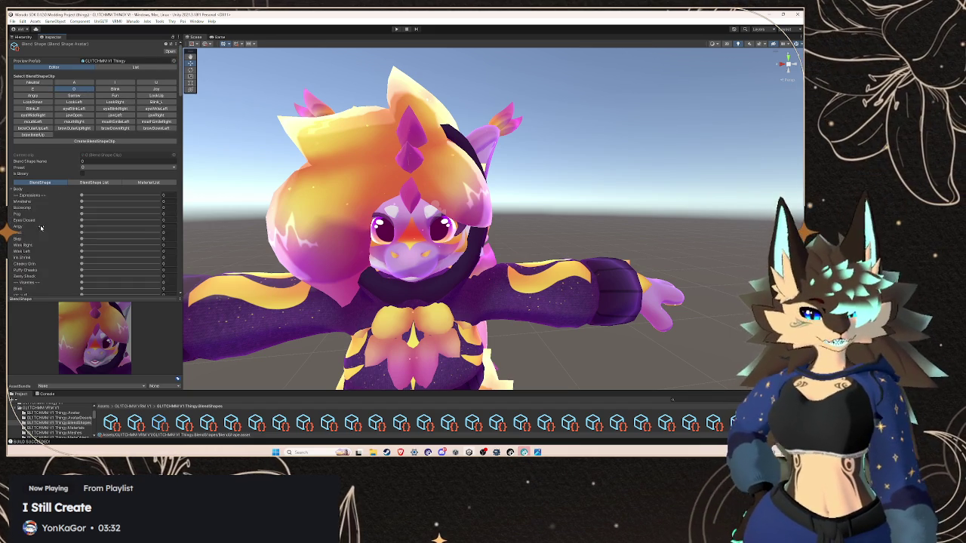
scroll(83, 226, "down", 8)
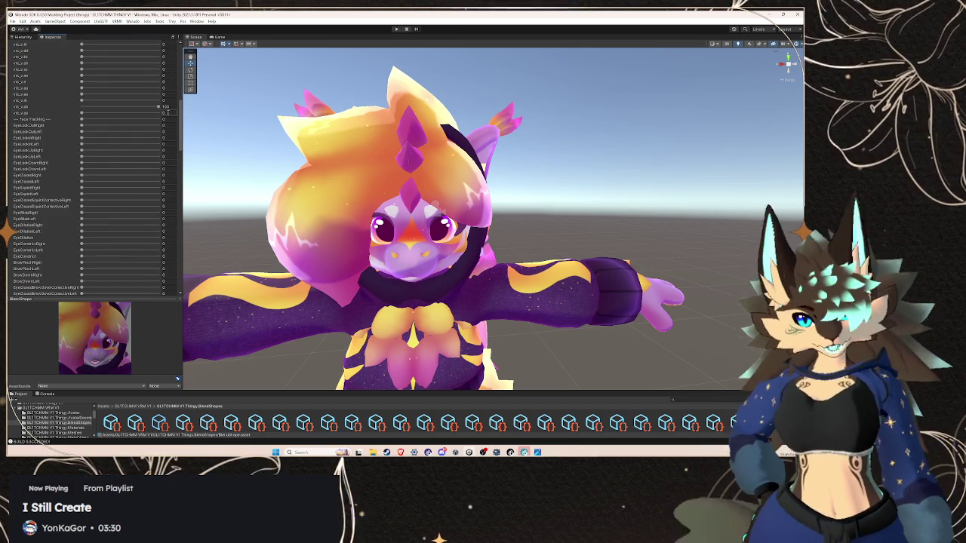
left_click(162, 107)
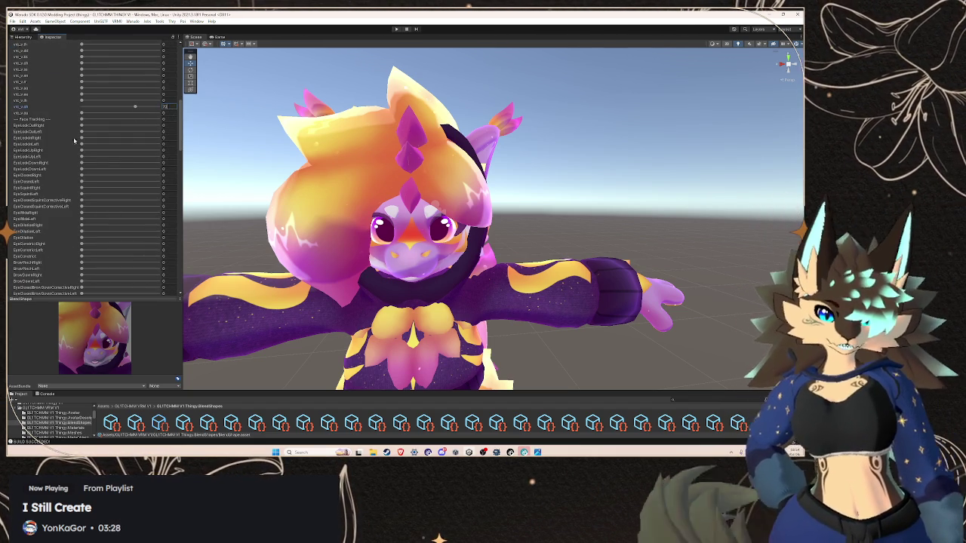
scroll(87, 110, "up", 10)
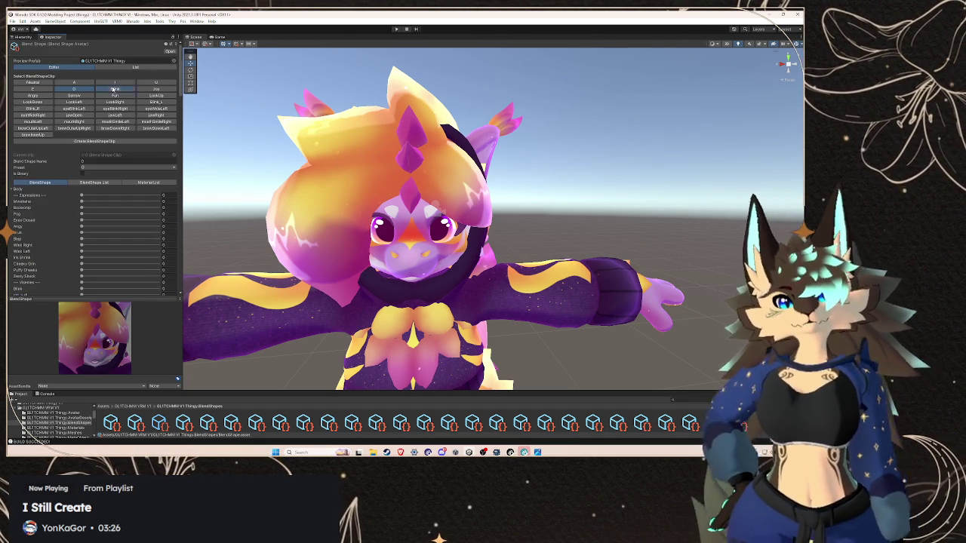
left_click(113, 89)
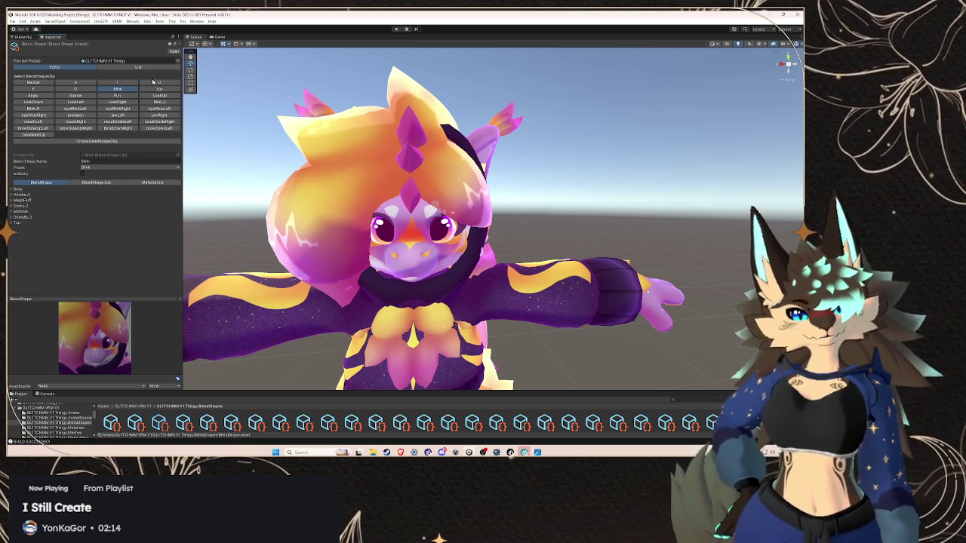
Set the JawOpen Body blend shape in the jawOpen clip to 70
left_click(147, 89)
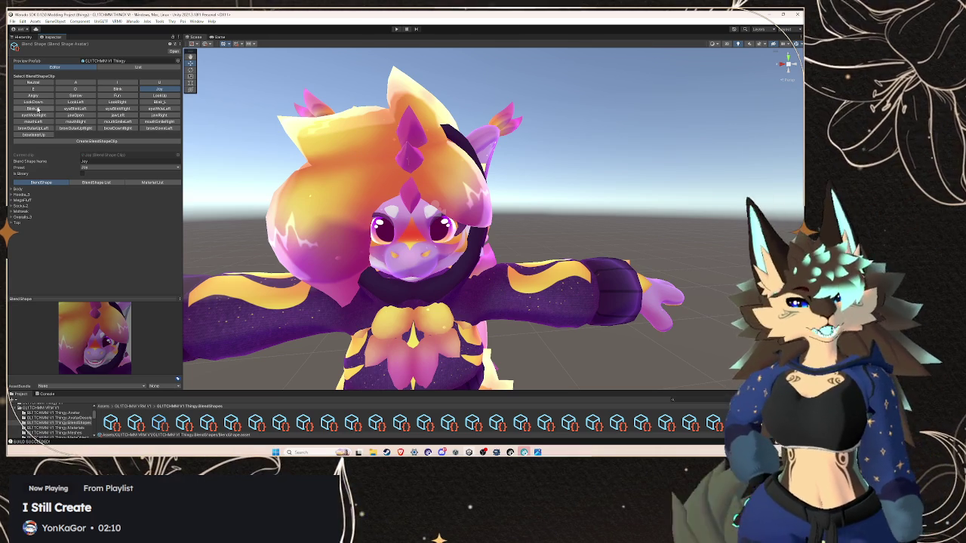
left_click(87, 114)
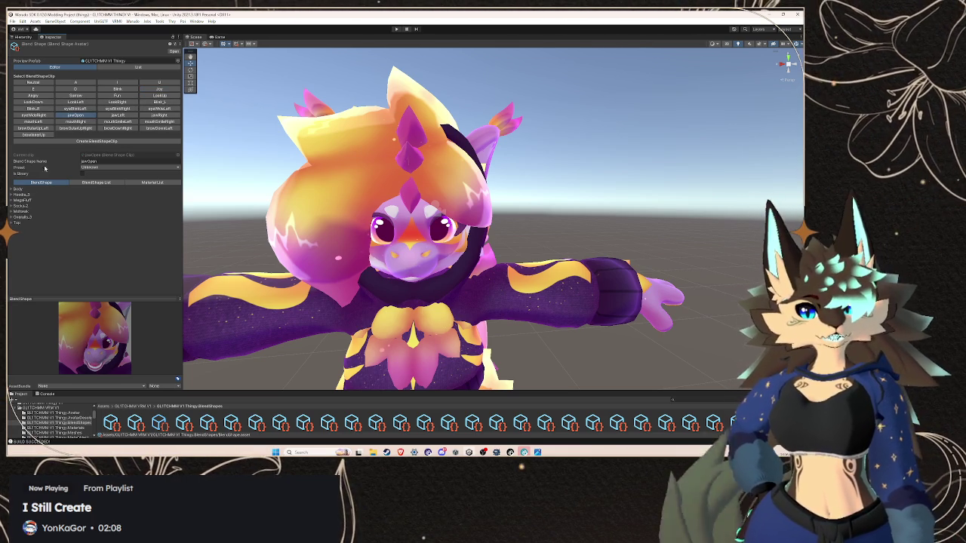
left_click(11, 190)
scroll(81, 240, "down", 10)
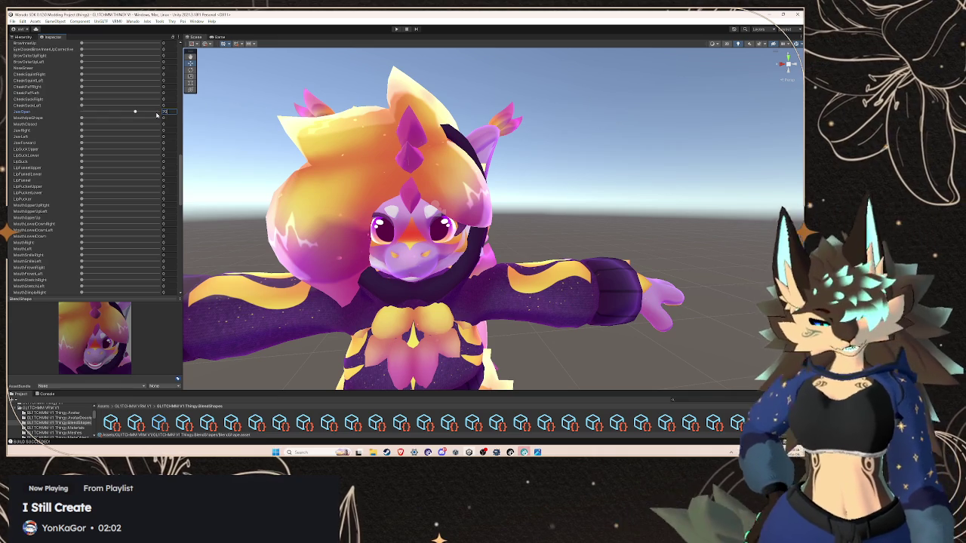
type("70")
scroll(75, 144, "up", 3)
scroll(74, 144, "up", 7)
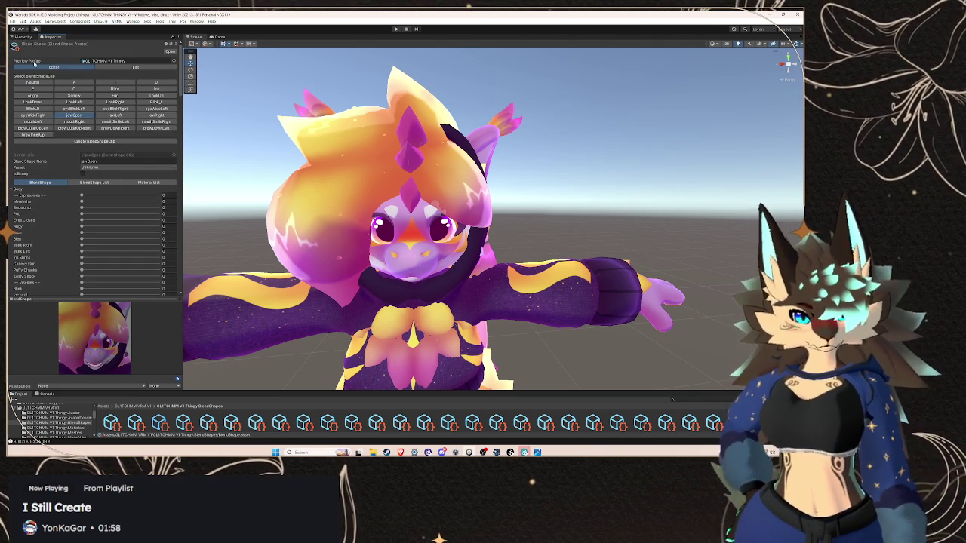
left_click(23, 36)
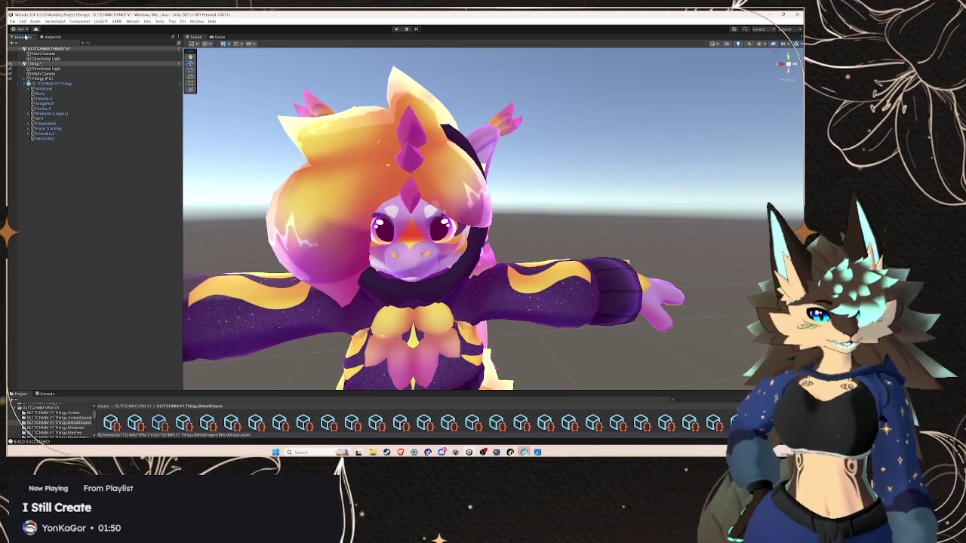
Select Body, dock the Inspector beside the Hierarchy, and unlock the Body material's shader
left_click(60, 94)
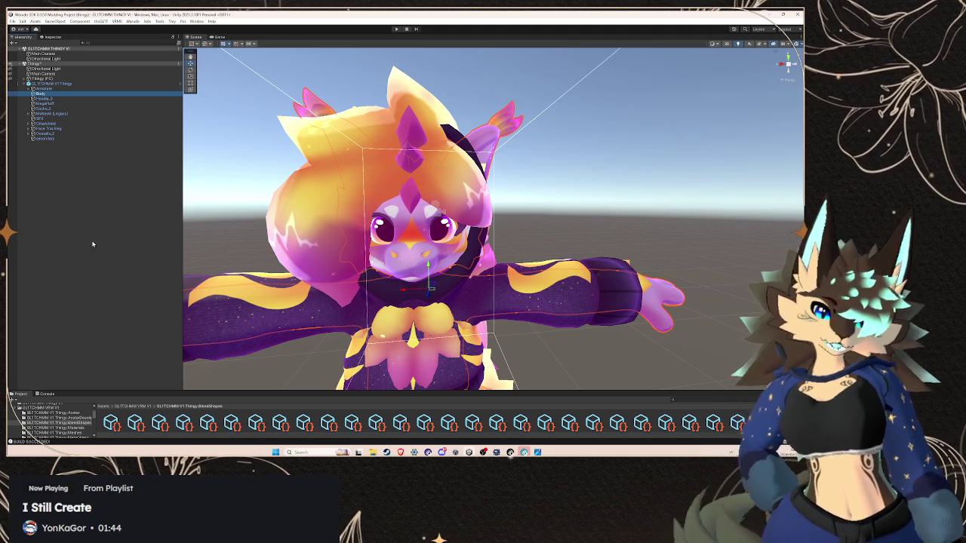
left_click_drag(59, 390, 58, 308)
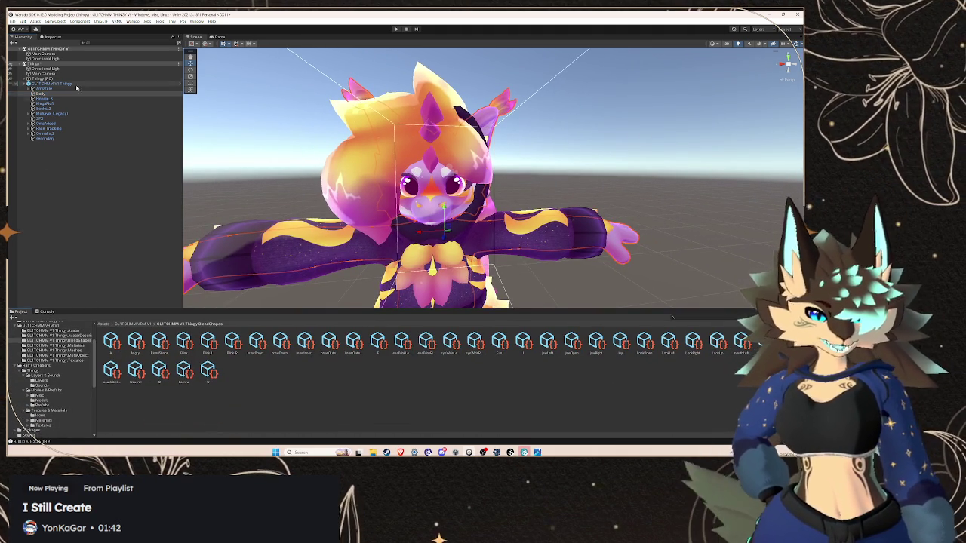
mouse_move(55, 37)
left_mouse_down()
mouse_move(155, 222)
mouse_move(190, 150)
left_mouse_up()
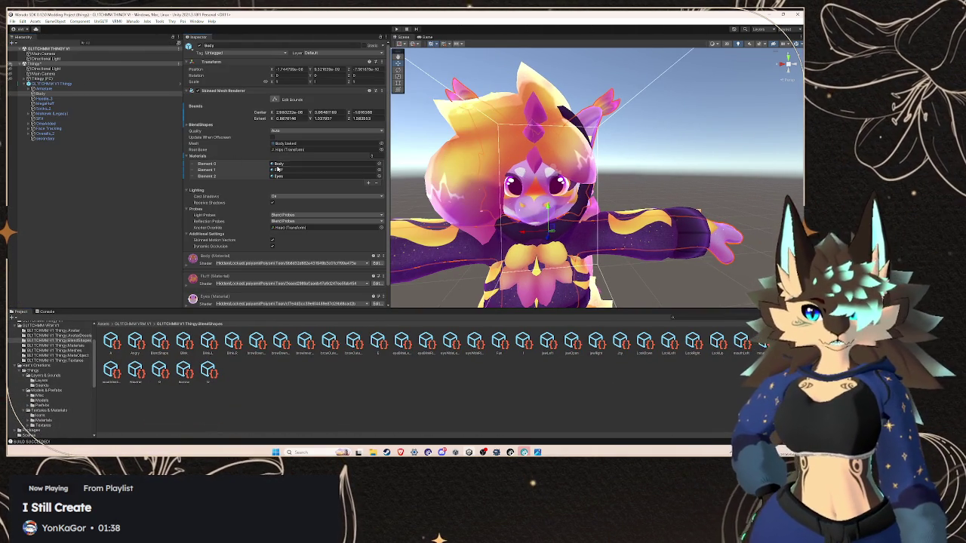
scroll(212, 236, "down", 1)
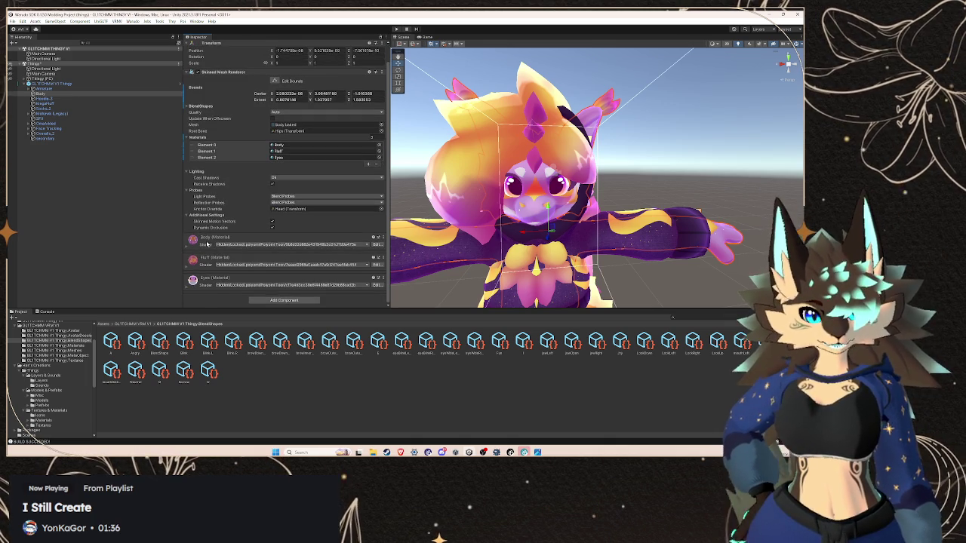
left_click(208, 242)
scroll(283, 248, "down", 3)
left_click(294, 208)
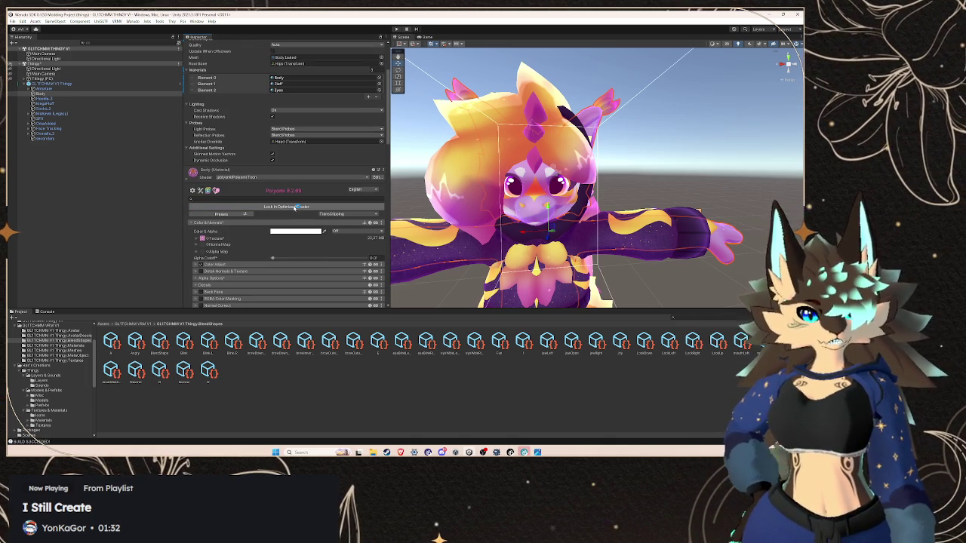
Scroll through the Poiyomi Toon material and expand its Shading section
scroll(268, 245, "down", 5)
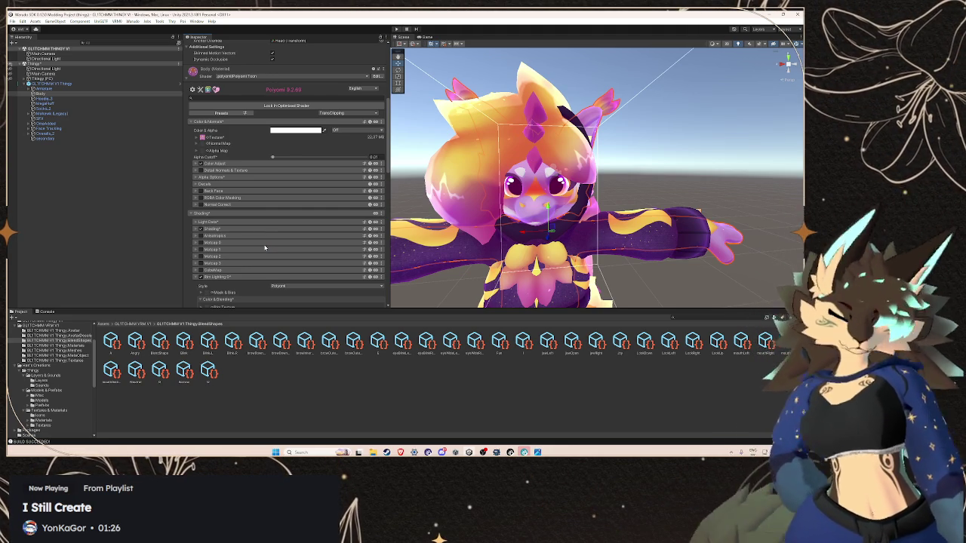
scroll(264, 247, "down", 6)
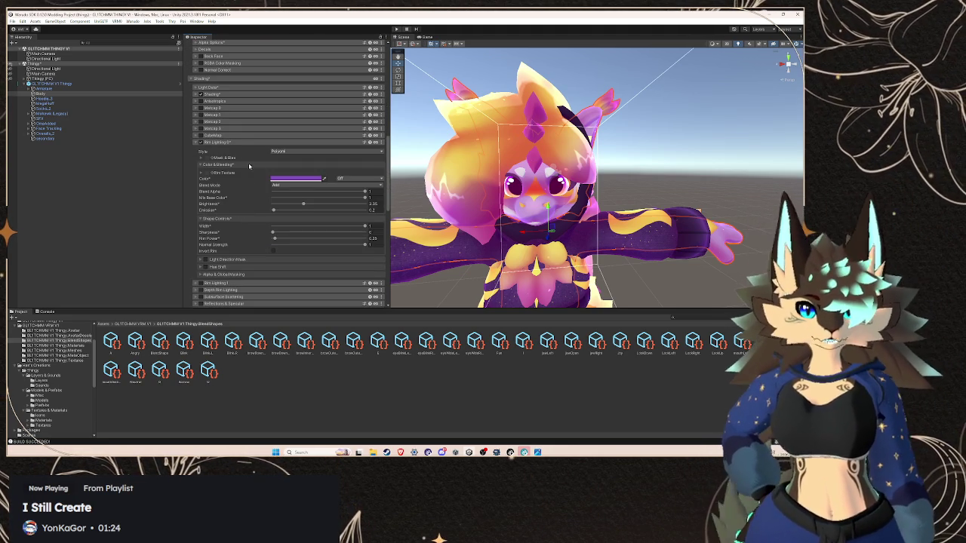
scroll(247, 199, "down", 8)
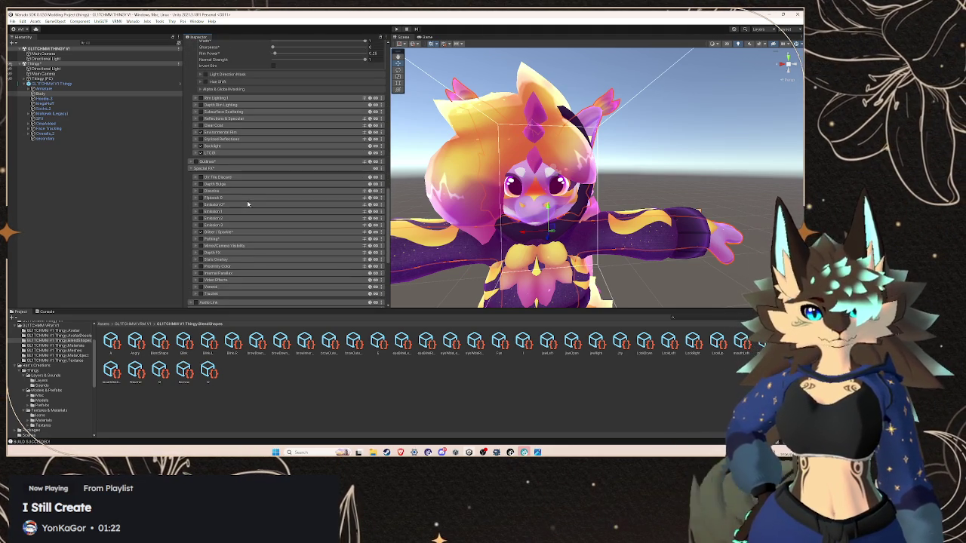
scroll(234, 198, "down", 1)
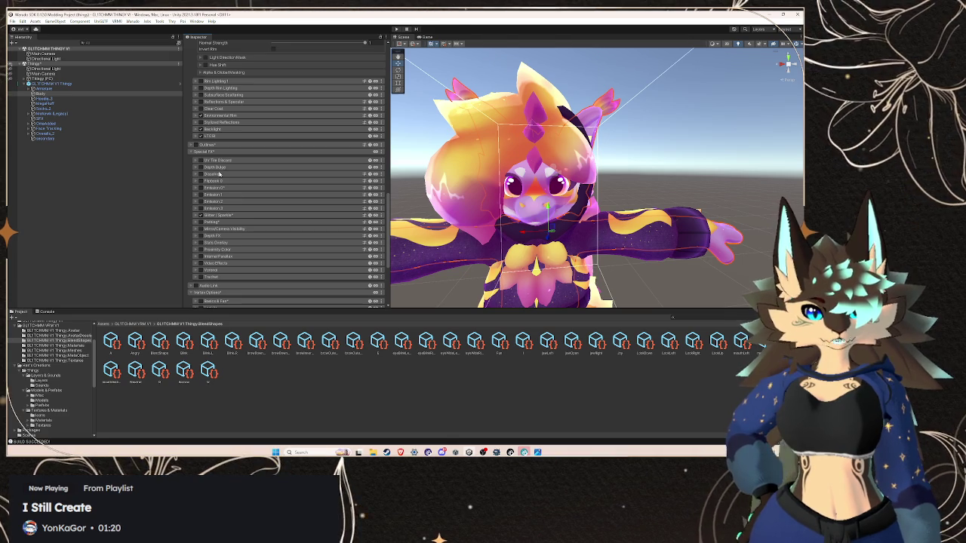
scroll(234, 177, "up", 7)
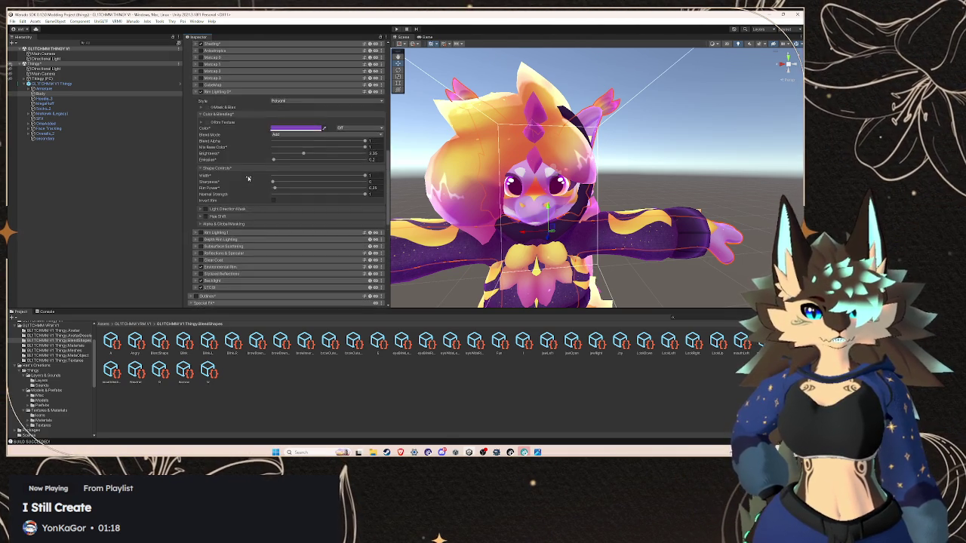
scroll(247, 178, "up", 2)
scroll(248, 178, "up", 2)
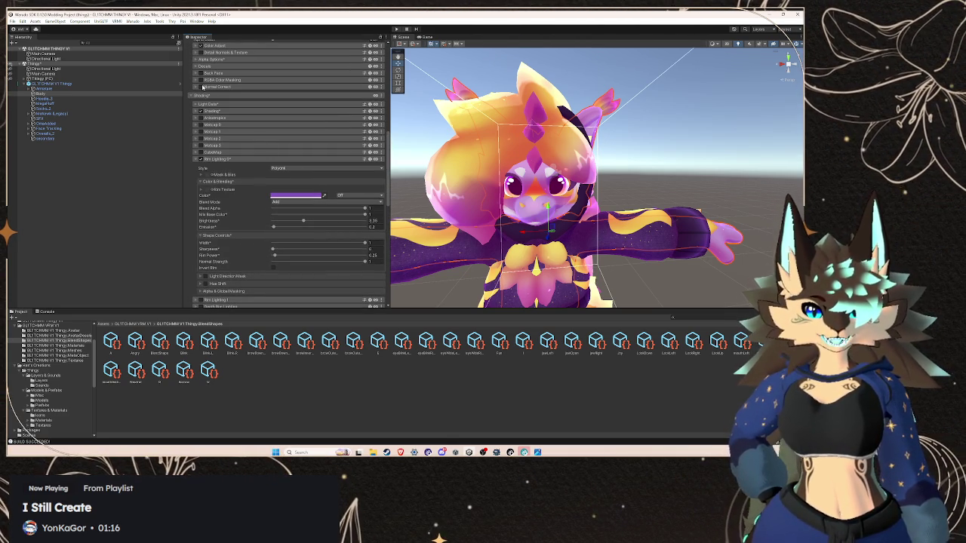
left_click(215, 111)
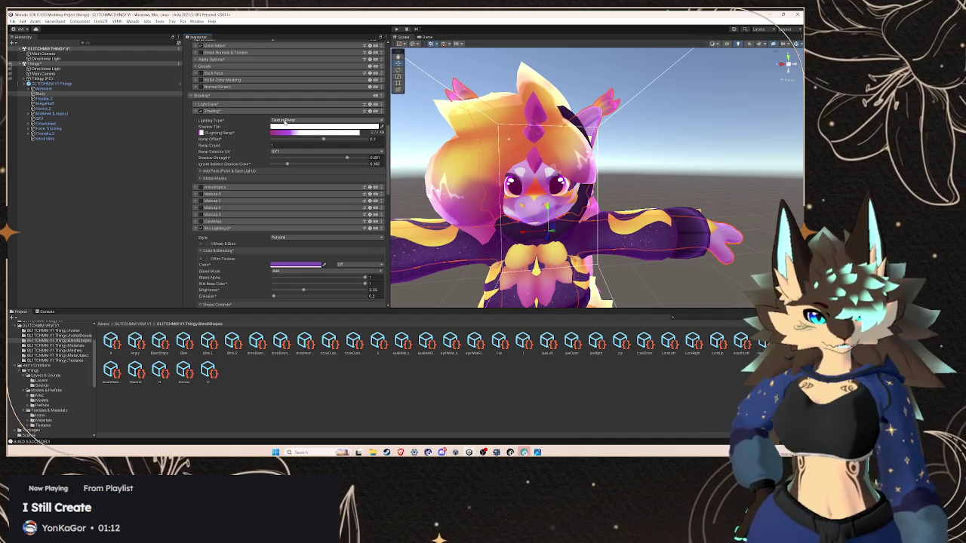
Switch Body's Lighting Type to Multilayer Math and raise the shadow layer blur
left_click(284, 121)
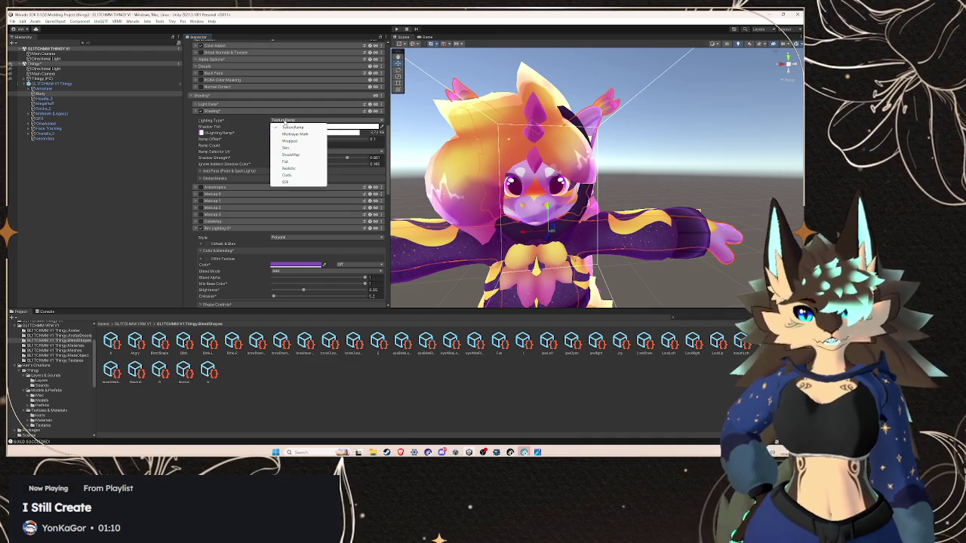
left_click(288, 134)
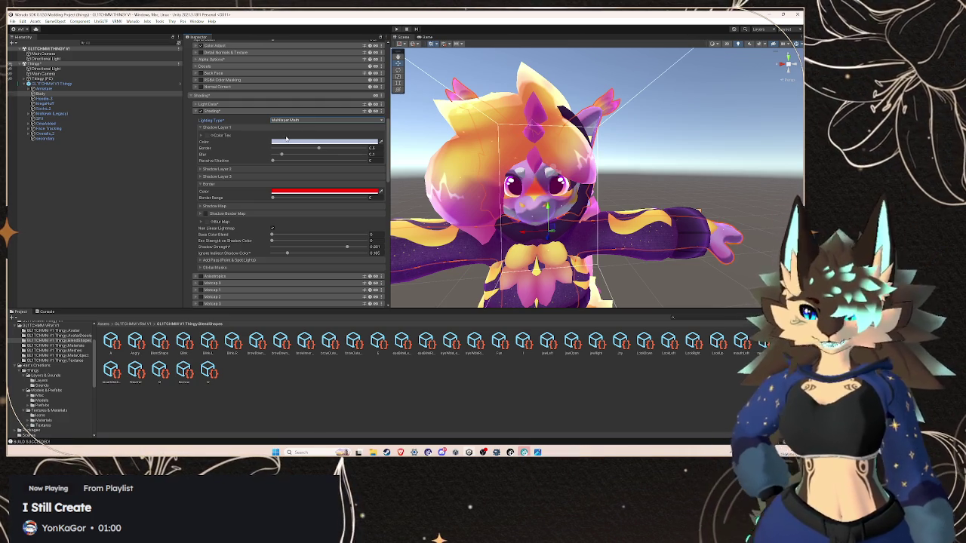
mouse_move(287, 155)
left_mouse_down()
mouse_move(338, 161)
mouse_move(286, 151)
left_mouse_up()
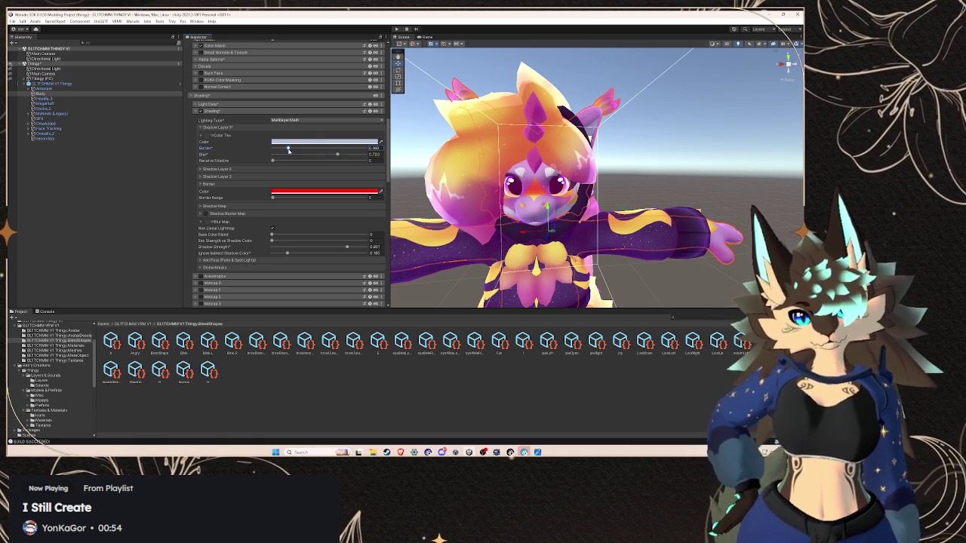
Select the Body object and hide the avatar's overalls in the scene
mouse_move(579, 269)
left_mouse_down()
mouse_move(579, 171)
mouse_move(664, 175)
left_mouse_up()
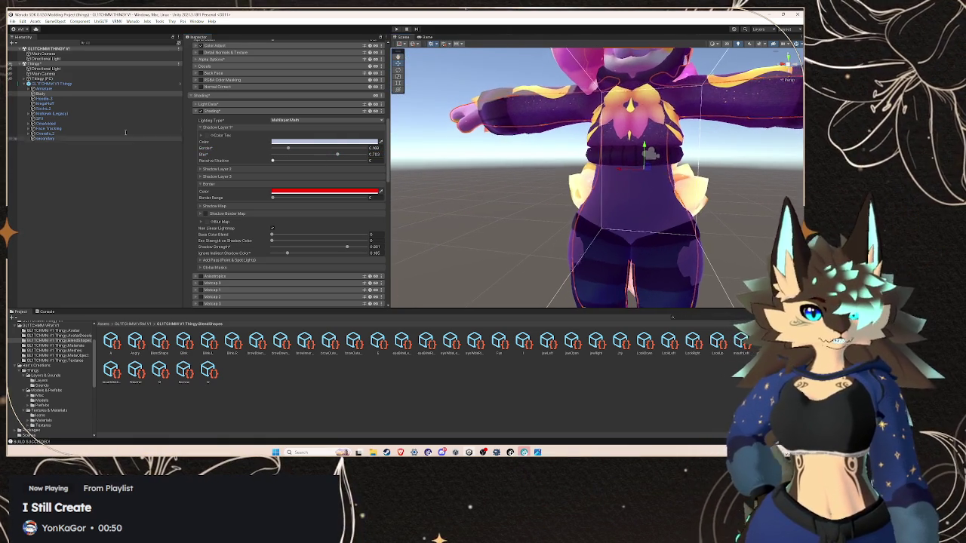
left_click(40, 92)
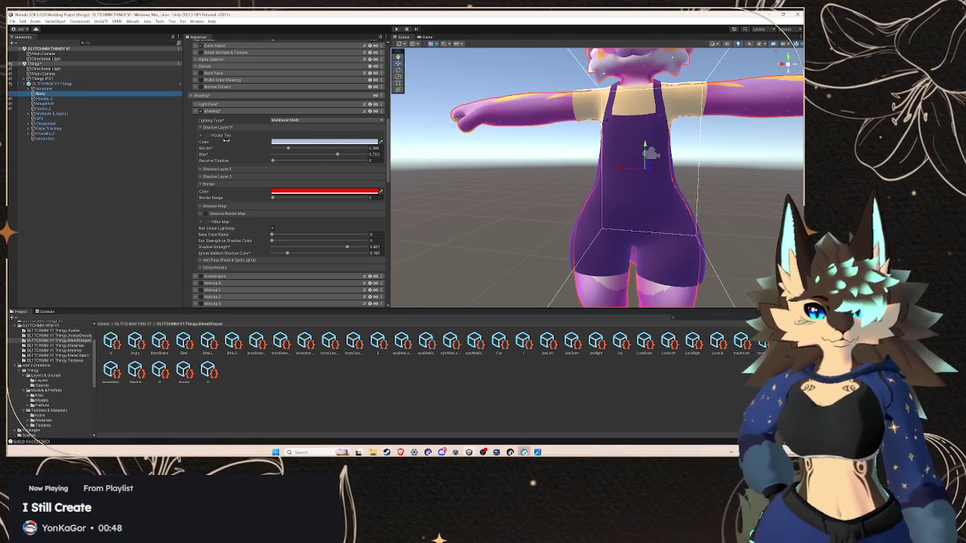
left_click_drag(691, 211, 591, 271)
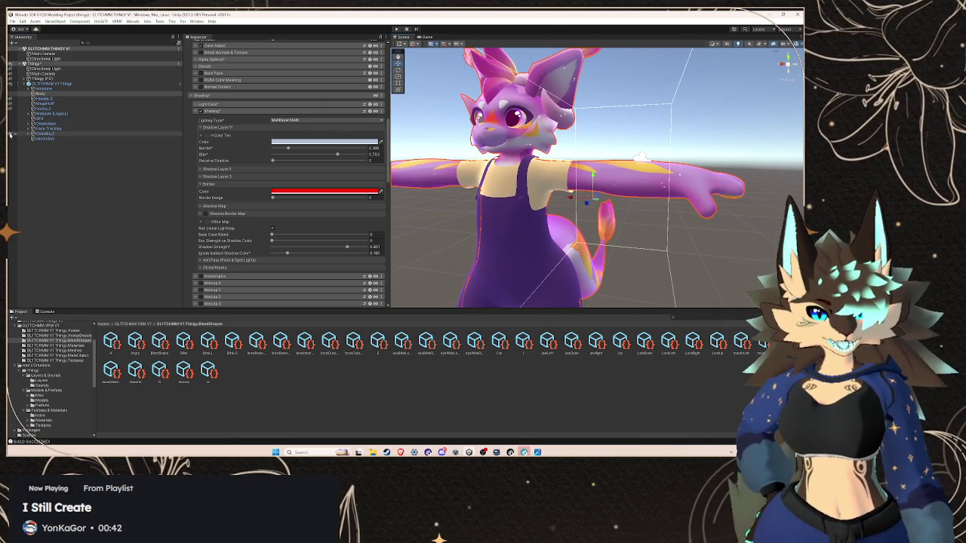
left_click(9, 134)
Push shadow layer shift near maximum, lower the border slightly, and set lighting to Realistic
mouse_move(528, 226)
left_mouse_down()
mouse_move(578, 203)
mouse_move(350, 197)
left_mouse_up()
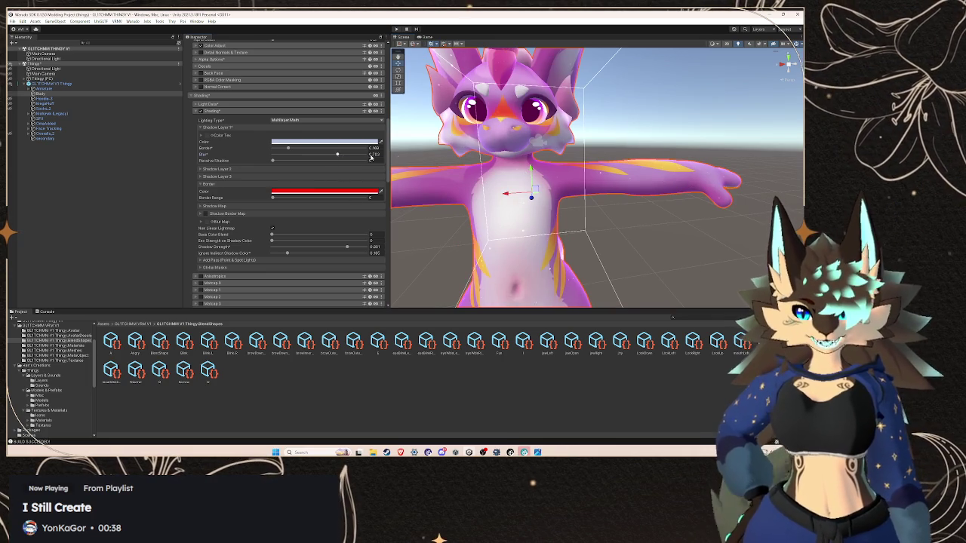
left_click_drag(330, 156, 405, 158)
left_click_drag(289, 149, 280, 150)
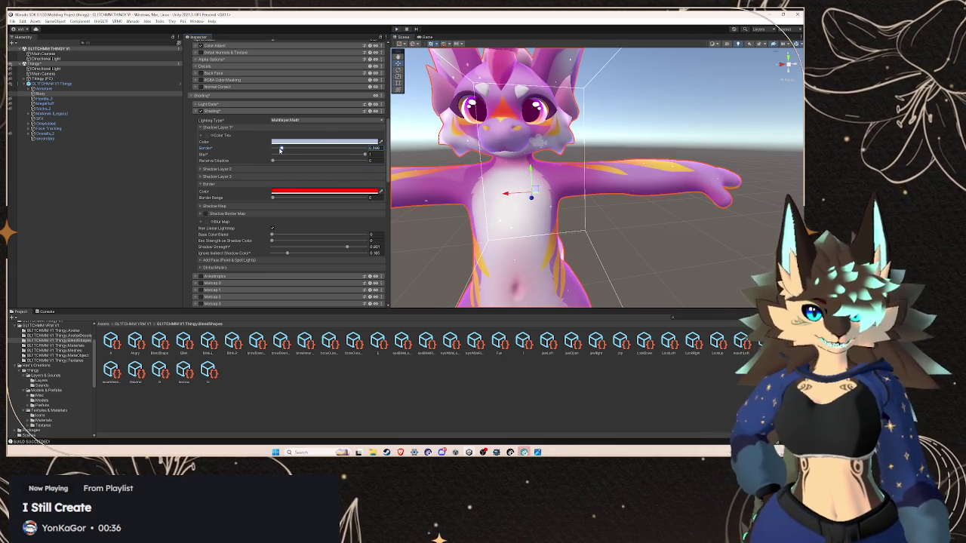
left_click(288, 121)
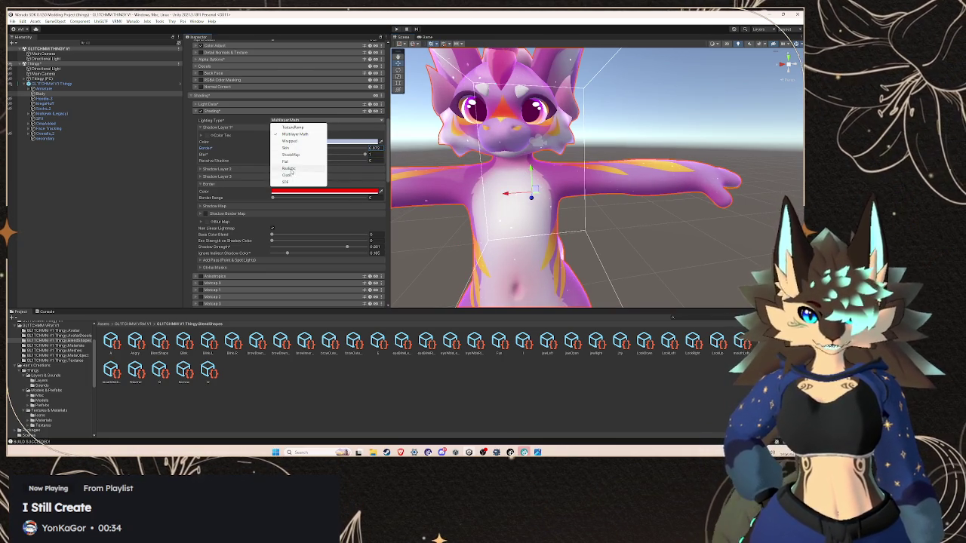
left_click(291, 172)
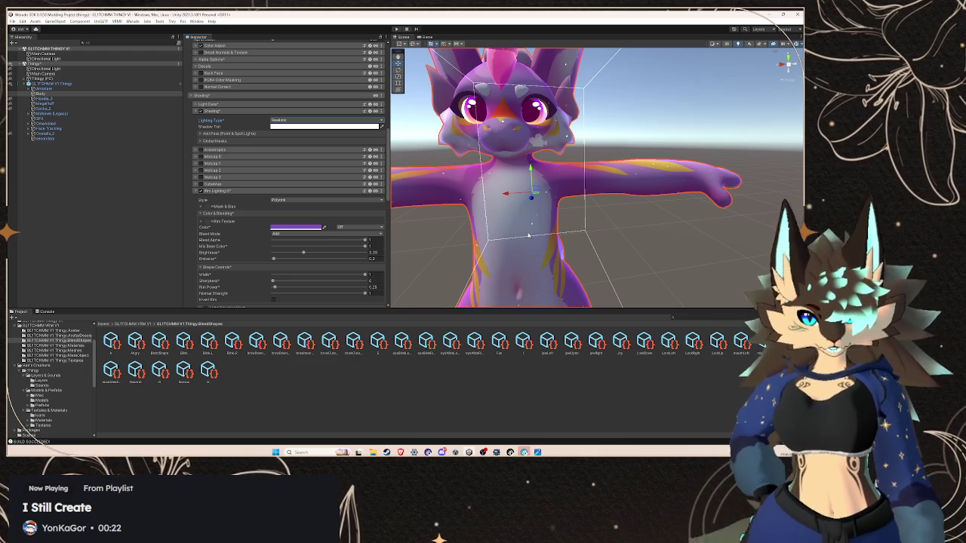
Switch lighting back to Multilayer Math and raise the shadow border to about 0.508
left_click(288, 121)
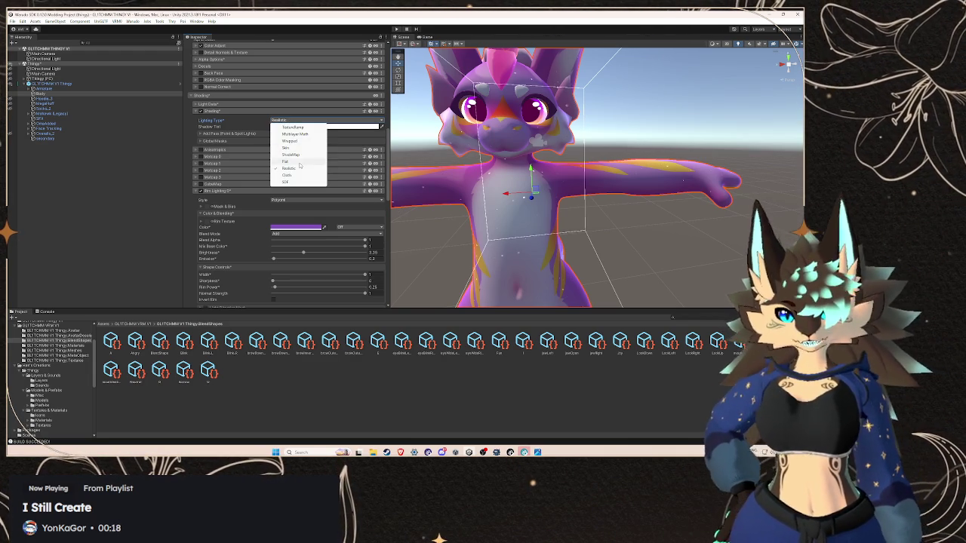
left_click(296, 134)
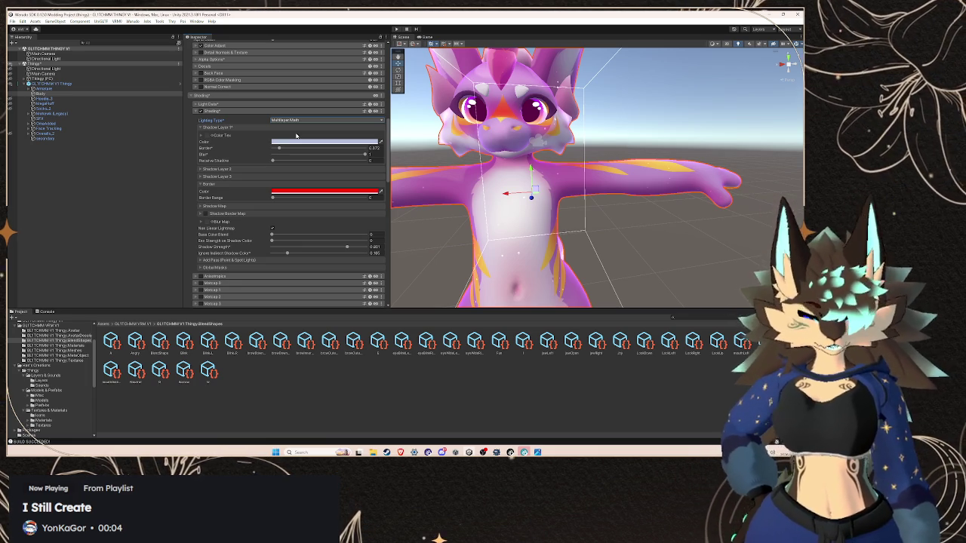
mouse_move(279, 148)
left_mouse_down()
mouse_move(303, 149)
mouse_move(280, 149)
left_mouse_up()
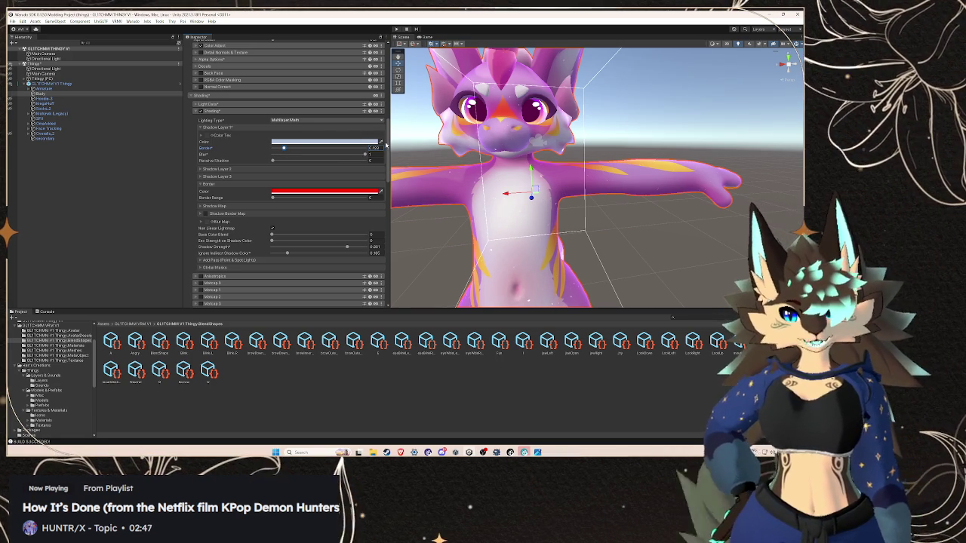
key("f")
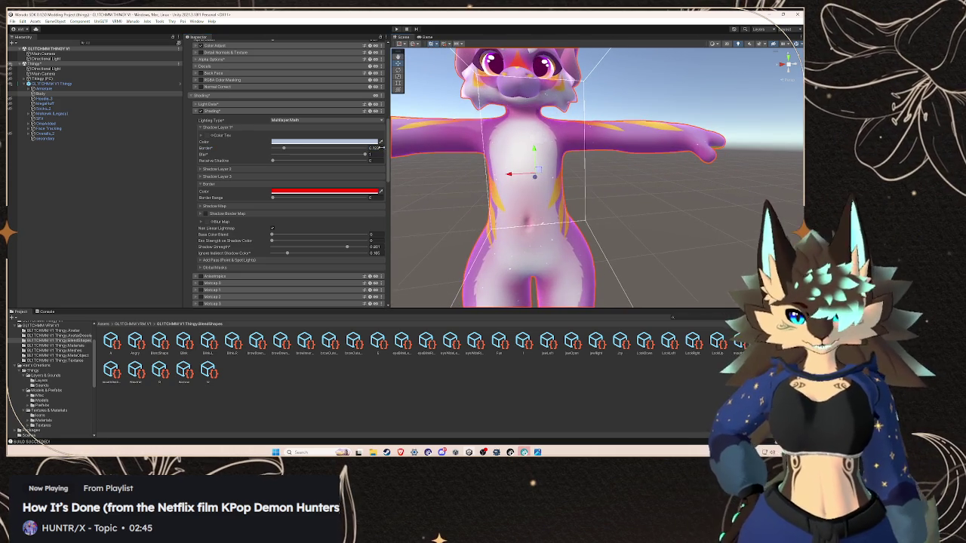
left_click_drag(316, 149, 301, 148)
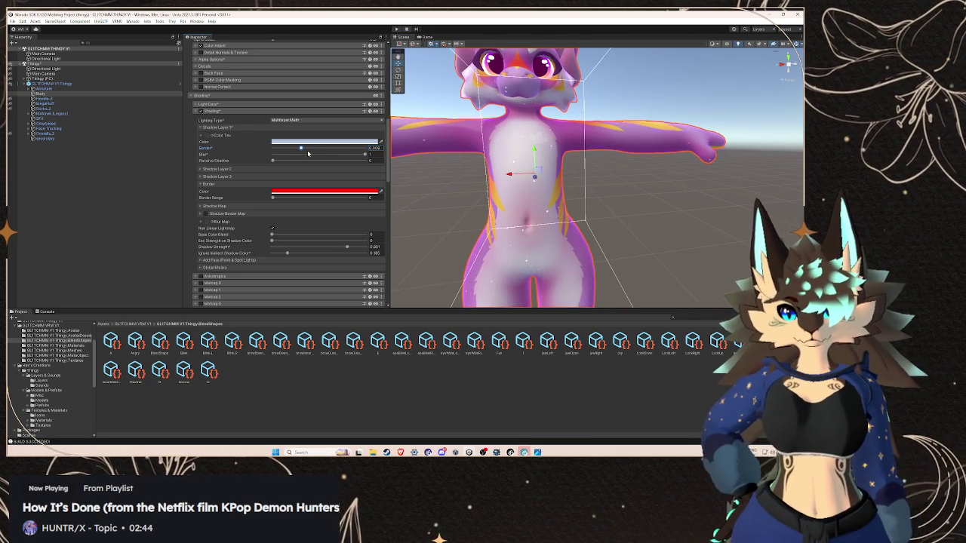
Drop the shadow blur to 0, then settle on border 0.374 and blur about 0.35
mouse_move(360, 158)
left_mouse_down()
mouse_move(310, 155)
mouse_move(330, 155)
left_mouse_up()
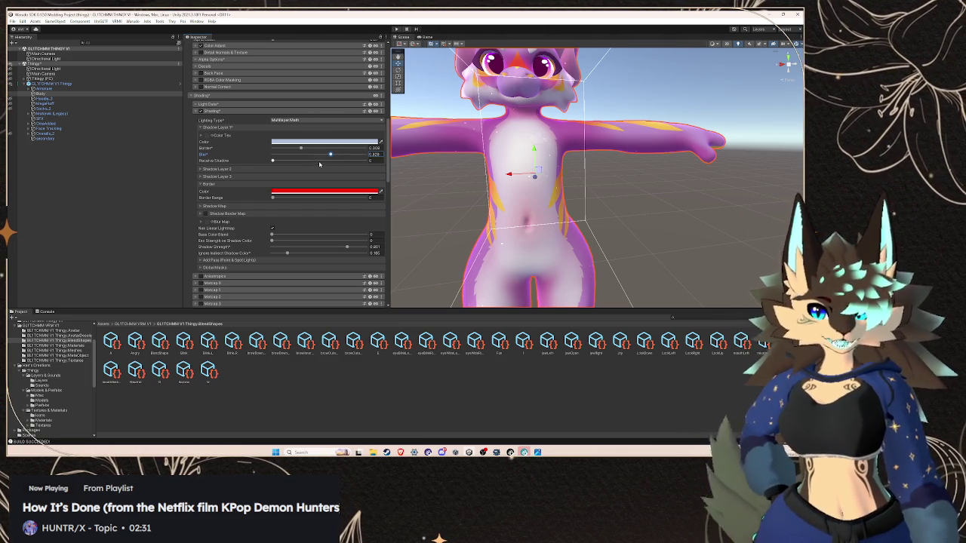
mouse_move(330, 153)
left_mouse_down()
mouse_move(276, 160)
mouse_move(288, 153)
left_mouse_up()
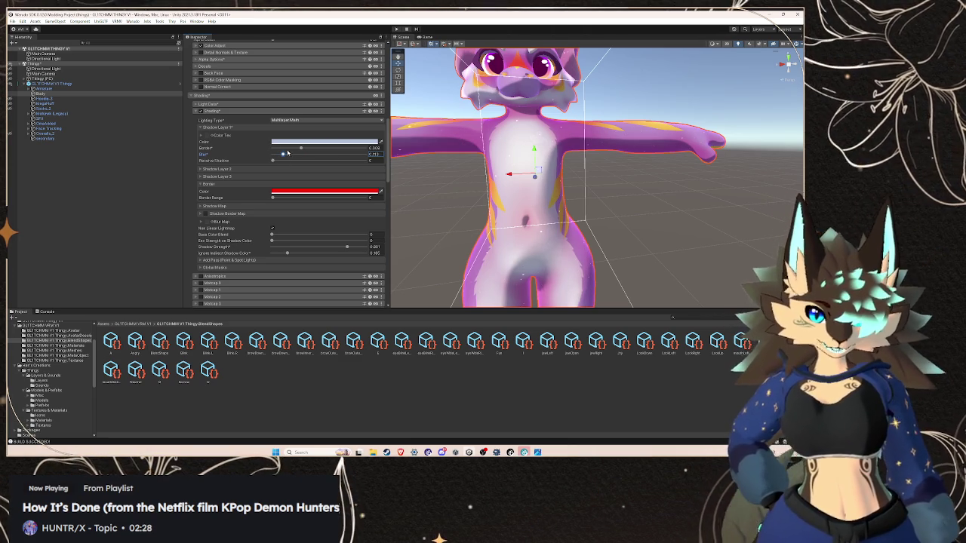
mouse_move(279, 156)
left_mouse_down()
mouse_move(261, 159)
mouse_move(285, 151)
left_mouse_up()
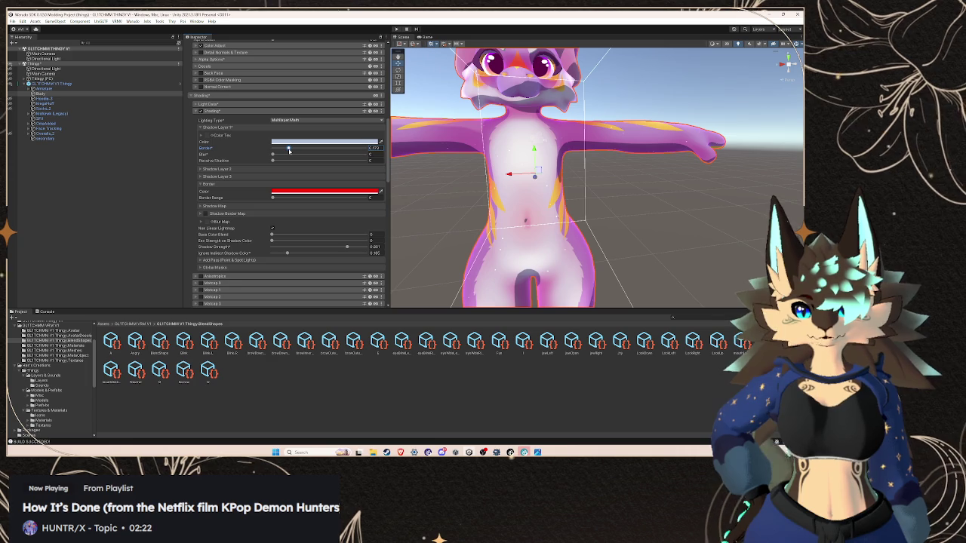
scroll(460, 184, "down", 3)
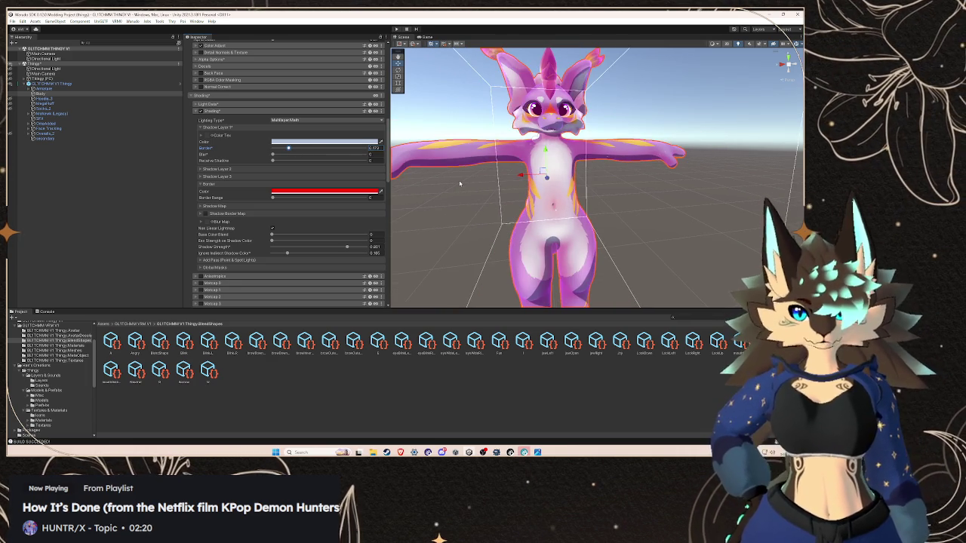
left_click_drag(288, 148, 298, 148)
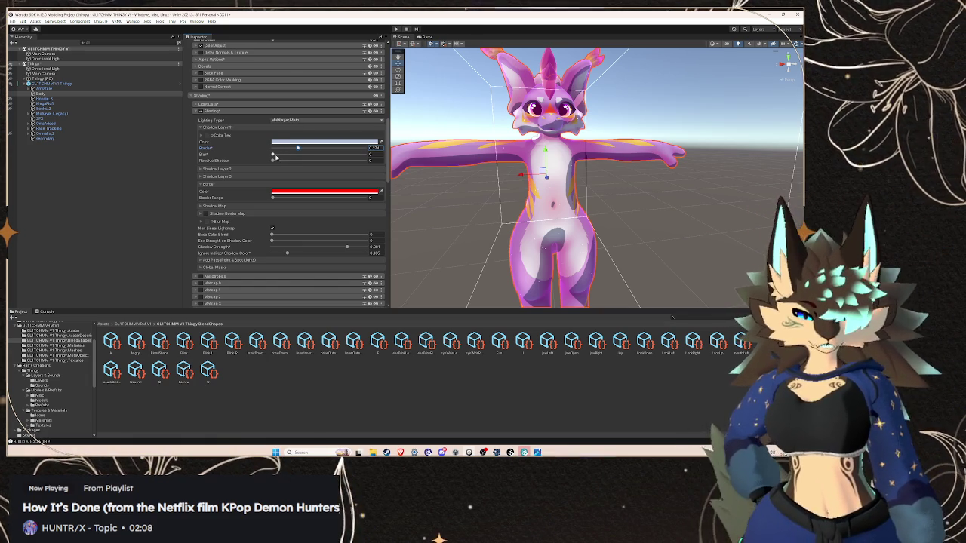
left_click_drag(276, 157, 287, 158)
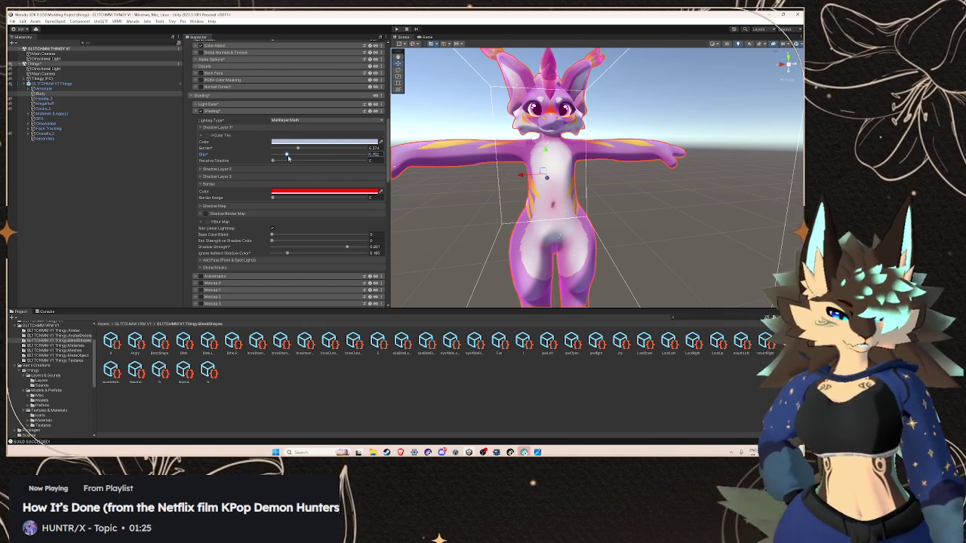
left_click(204, 97)
Lock in the optimized Body shader and unlock the Fluff material's shader
scroll(248, 117, "up", 5)
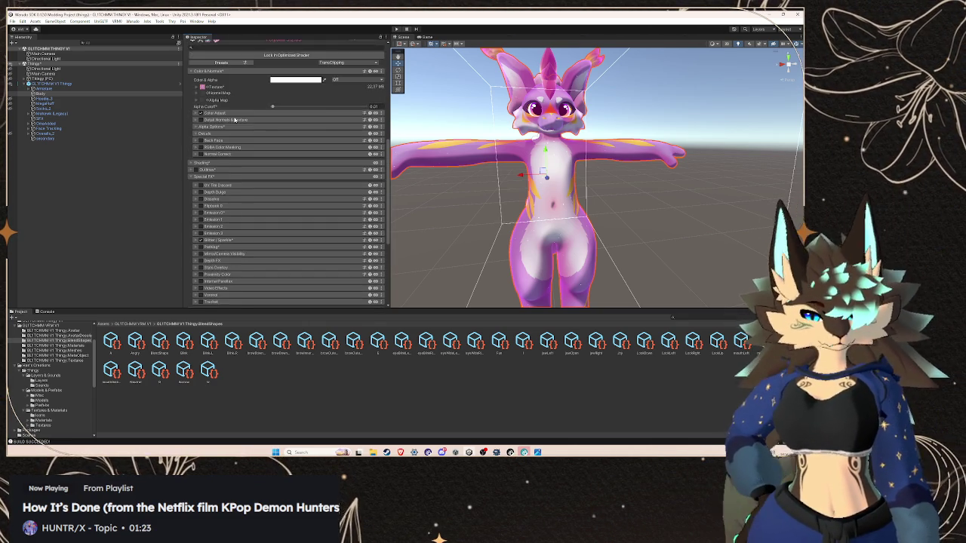
left_click(280, 105)
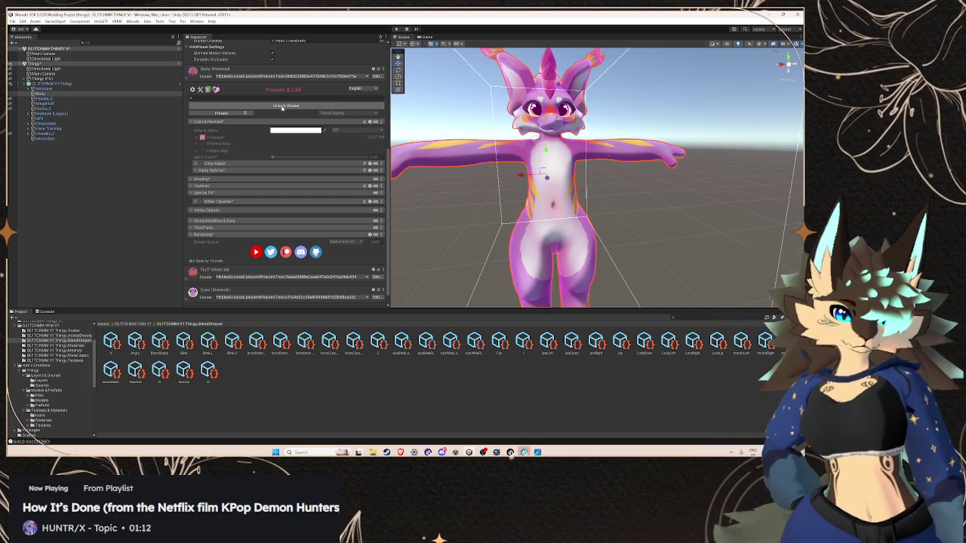
left_click(284, 105)
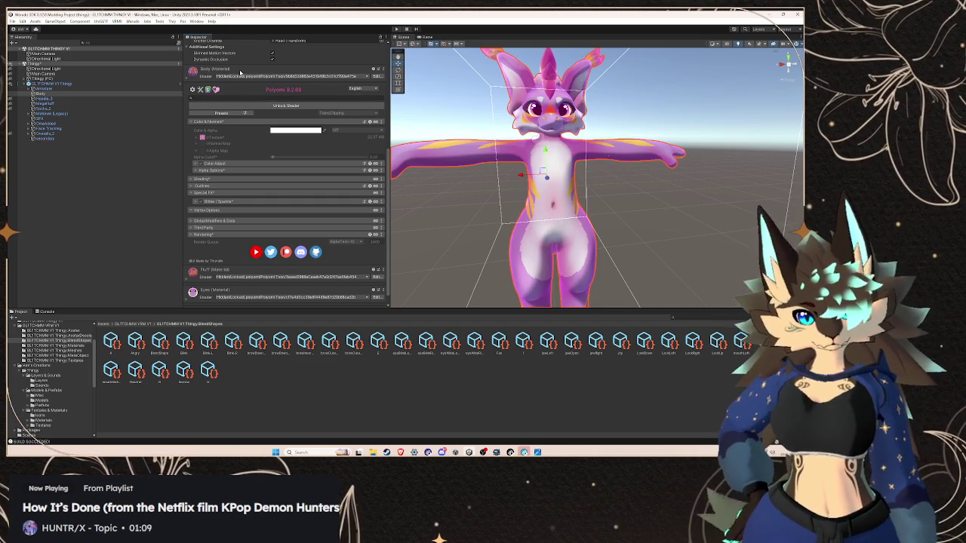
left_click(226, 257)
scroll(282, 222, "down", 3)
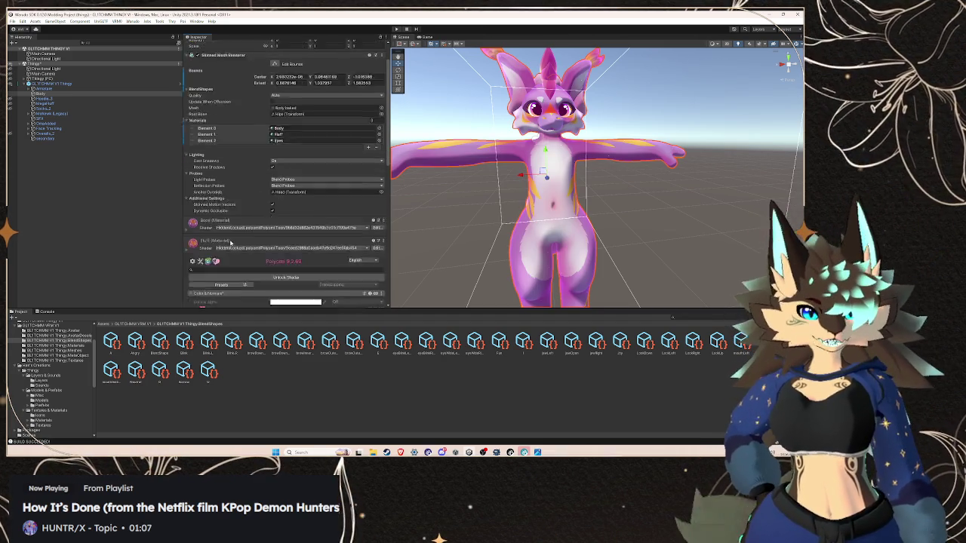
left_click(284, 210)
scroll(287, 222, "down", 3)
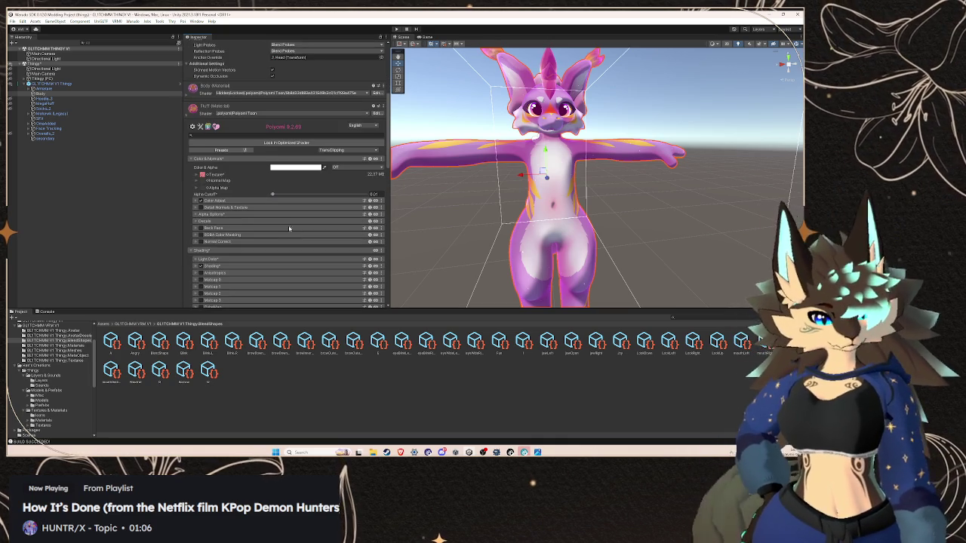
scroll(288, 225, "down", 3)
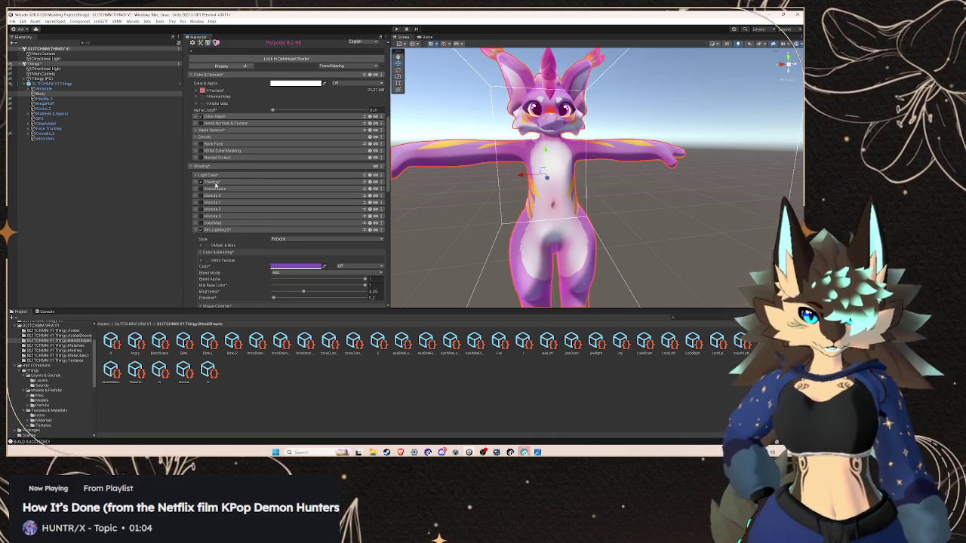
scroll(215, 182, "down", 2)
Set Fluff's Lighting Type to Multilayer Math and lower its shadow layer border
left_click(294, 139)
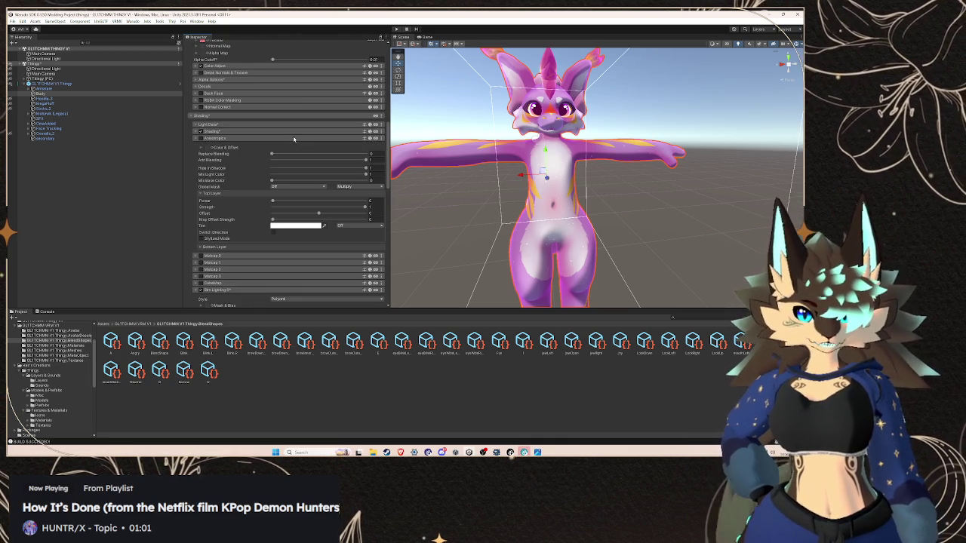
left_click(294, 131)
left_click(298, 141)
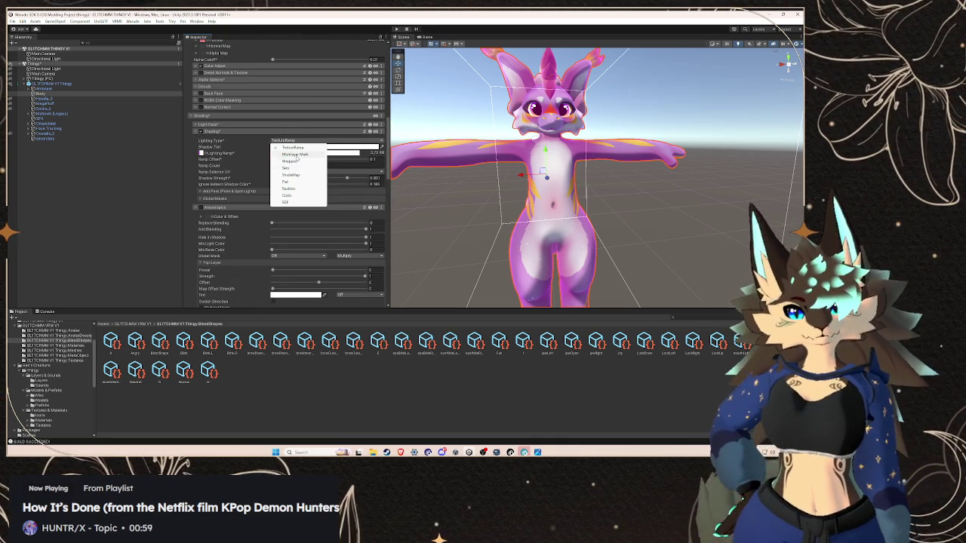
left_click(296, 154)
left_click_drag(298, 172, 313, 174)
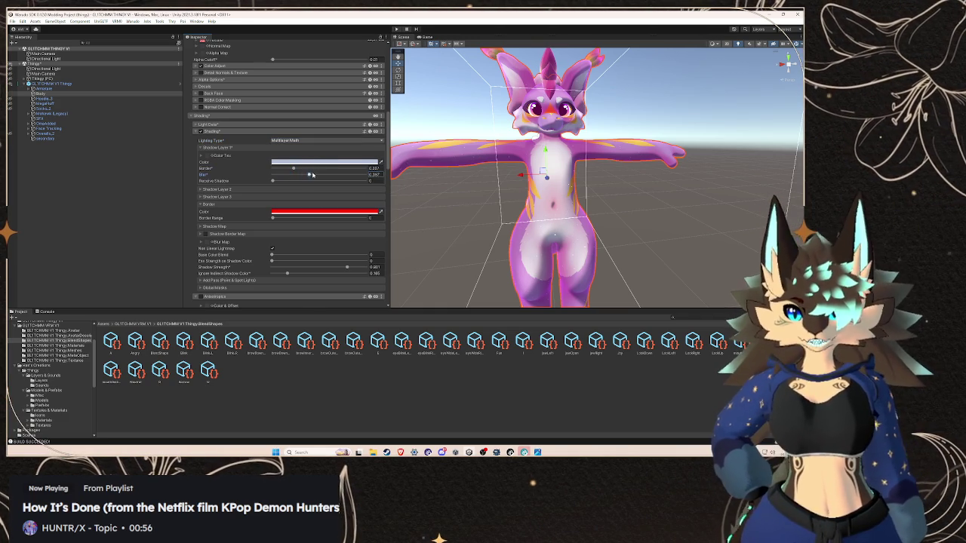
scroll(219, 136, "up", 5)
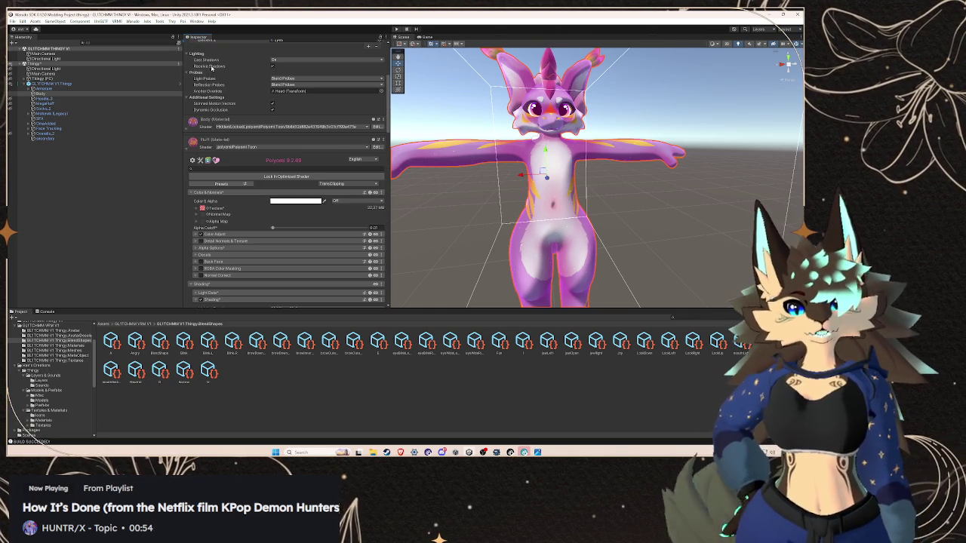
Reopen the Body material's Shading section and pick an option from its section menu
left_click(211, 130)
scroll(224, 148, "down", 3)
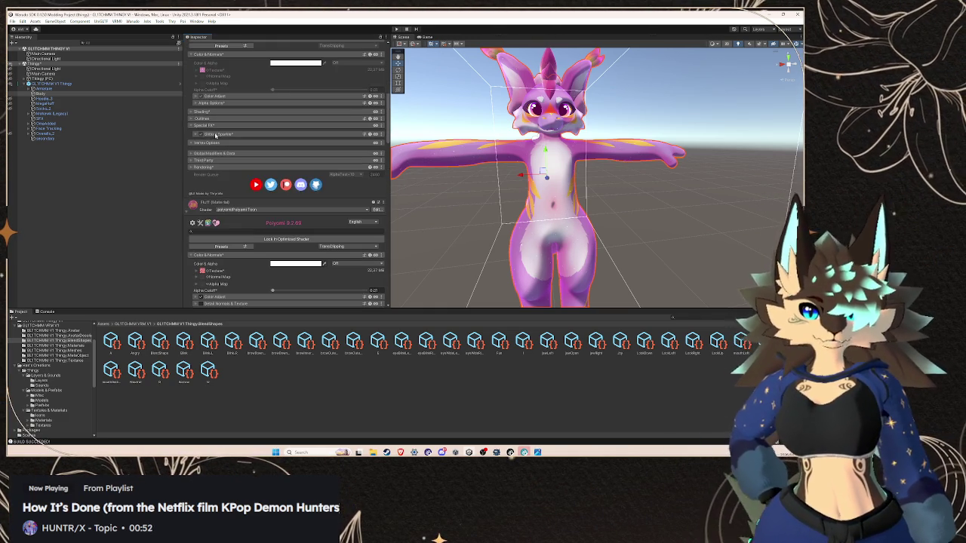
left_click(206, 114)
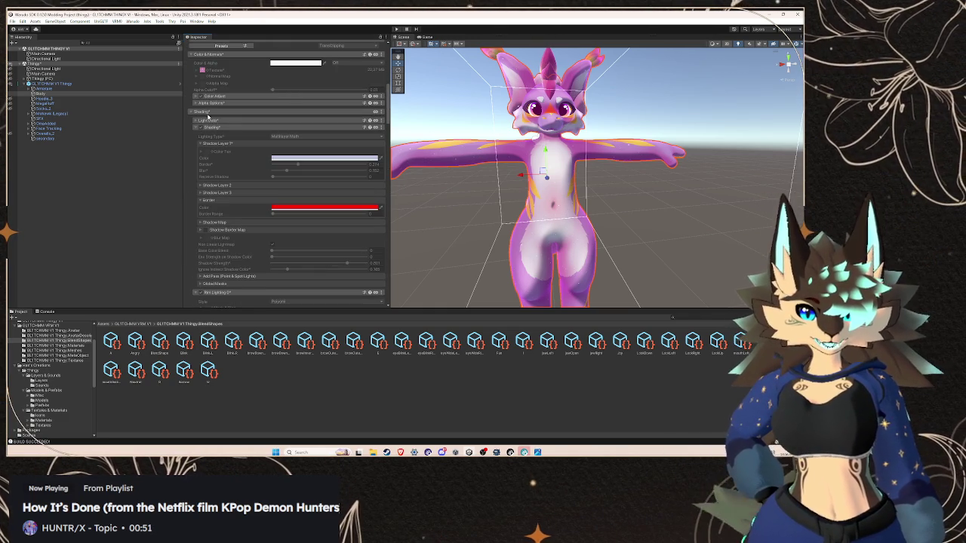
left_click(382, 130)
left_click(366, 152)
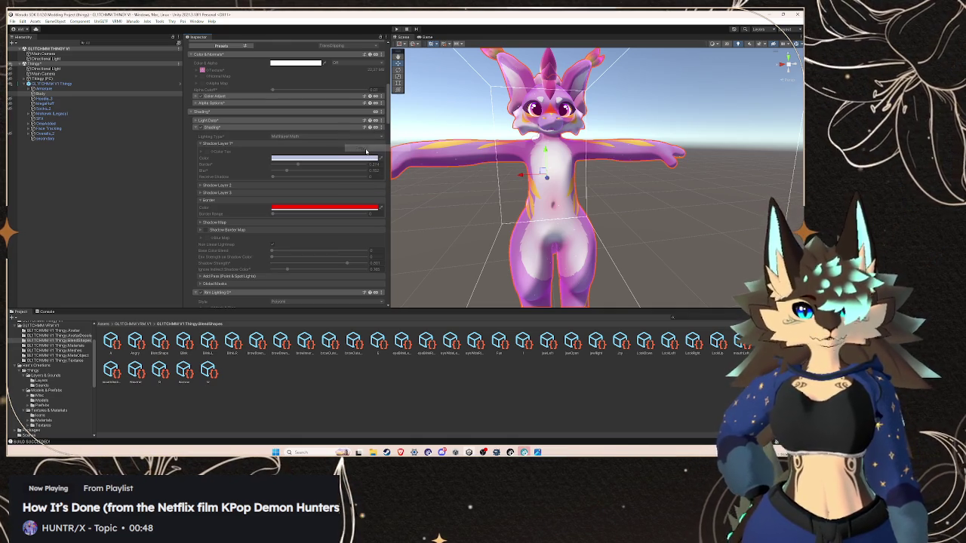
scroll(361, 159, "down", 10)
scroll(361, 162, "up", 6)
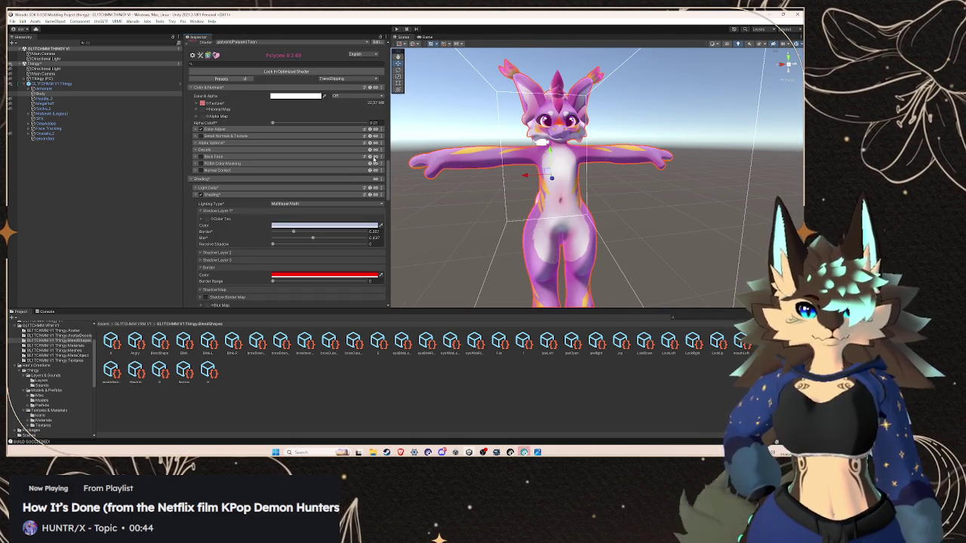
Reset the Body material's first shadow layer colour, border and blur
left_click(379, 194)
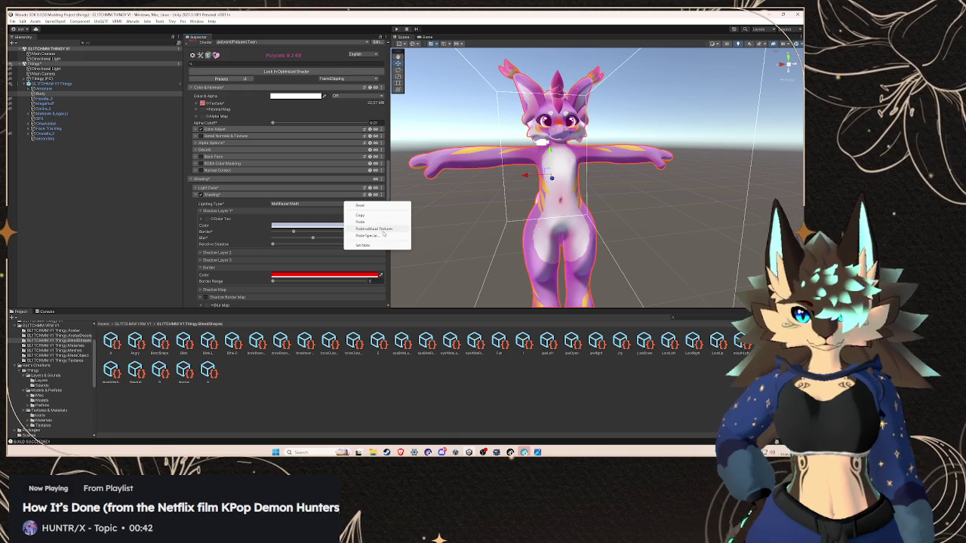
left_click(392, 229)
mouse_move(641, 173)
left_mouse_down()
mouse_move(588, 164)
mouse_move(560, 172)
left_mouse_up()
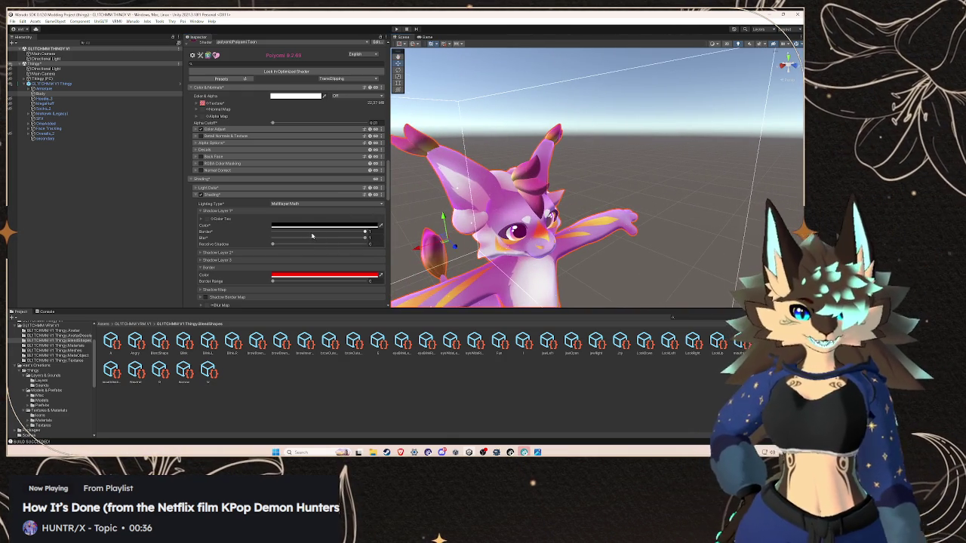
left_click(380, 196)
left_click(361, 241)
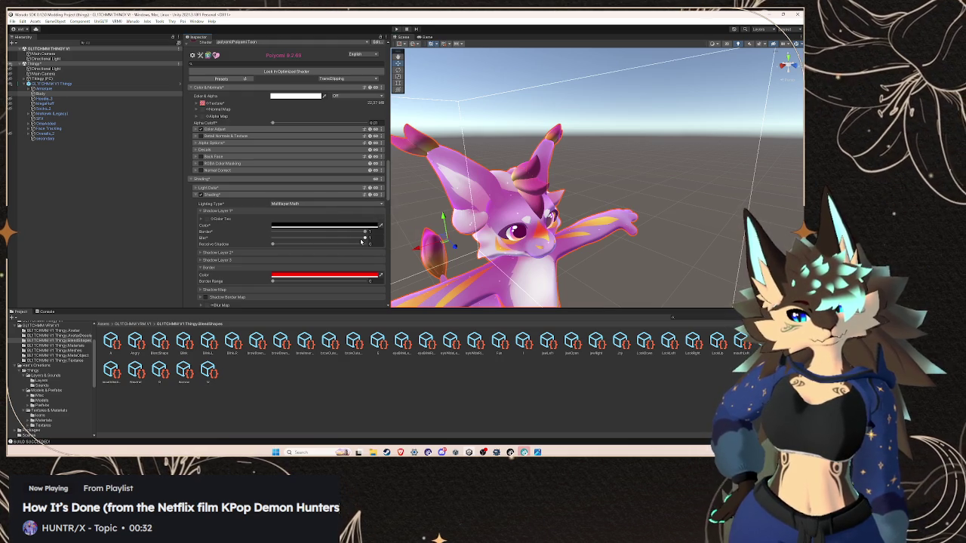
scroll(360, 241, "down", 10)
scroll(317, 249, "up", 3)
scroll(286, 255, "down", 2)
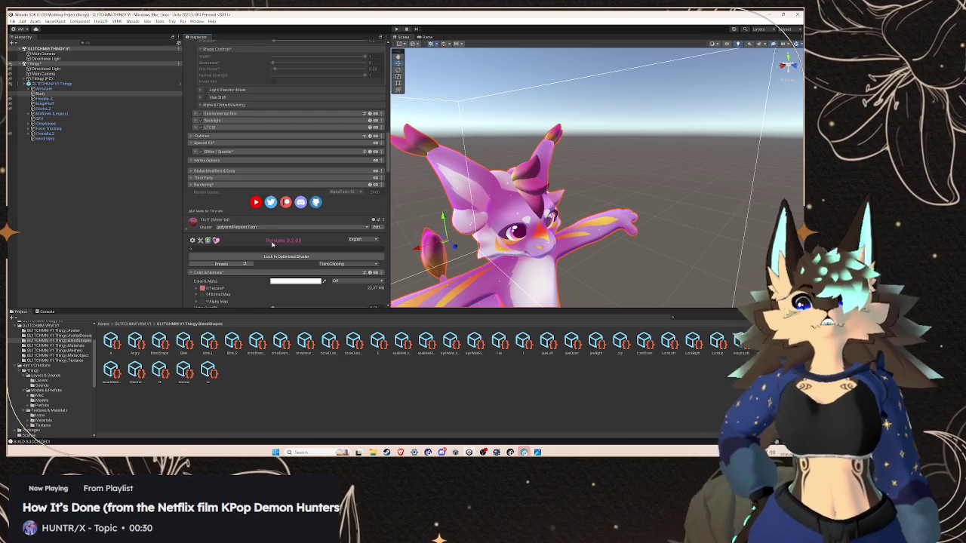
scroll(279, 241, "up", 6)
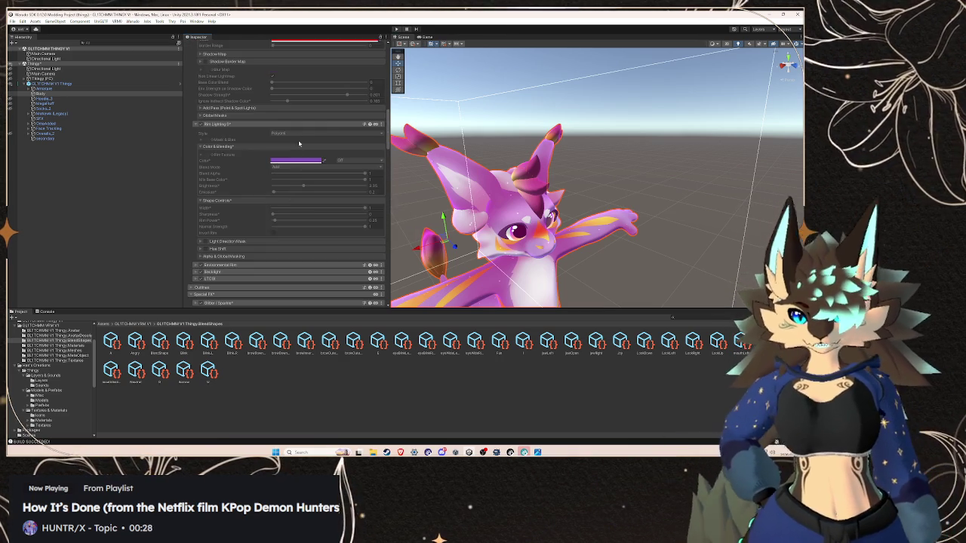
scroll(294, 113, "up", 5)
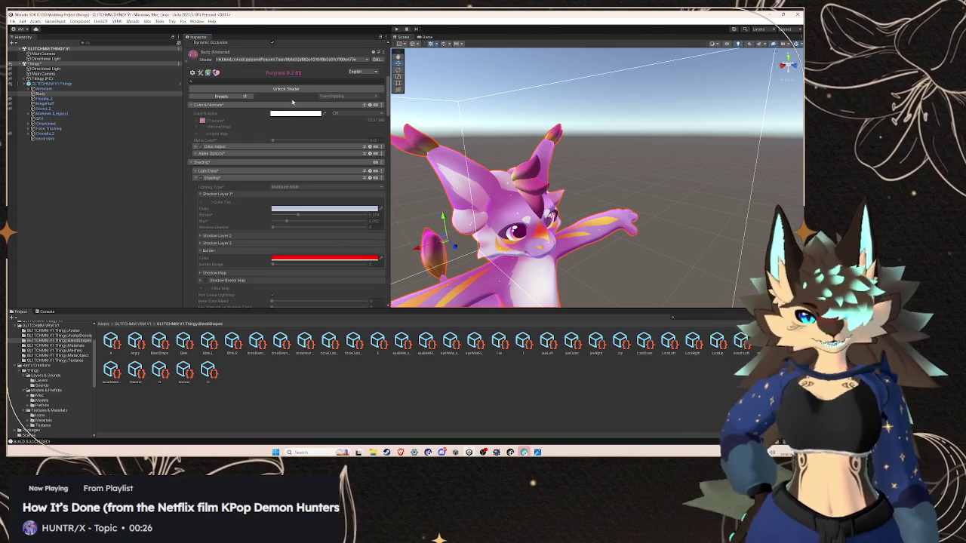
Unlock the Body shader, keep Multilayer Math lighting and copy the shading settings
left_click(288, 89)
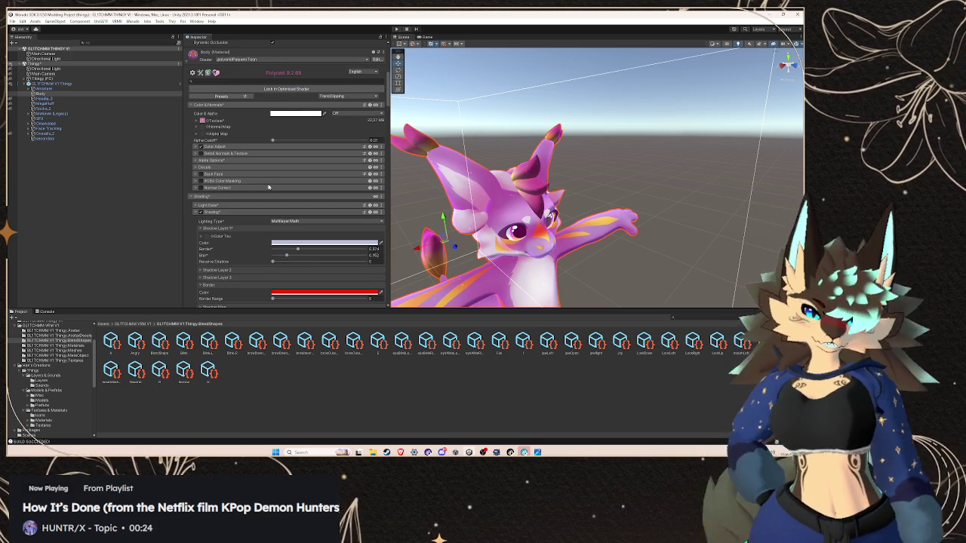
scroll(272, 187, "down", 1)
left_click(381, 205)
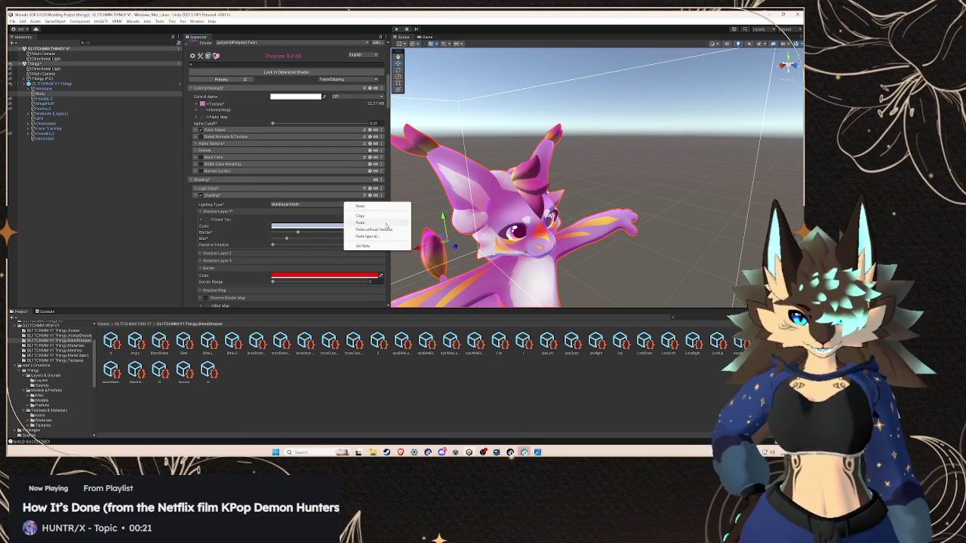
left_click(381, 217)
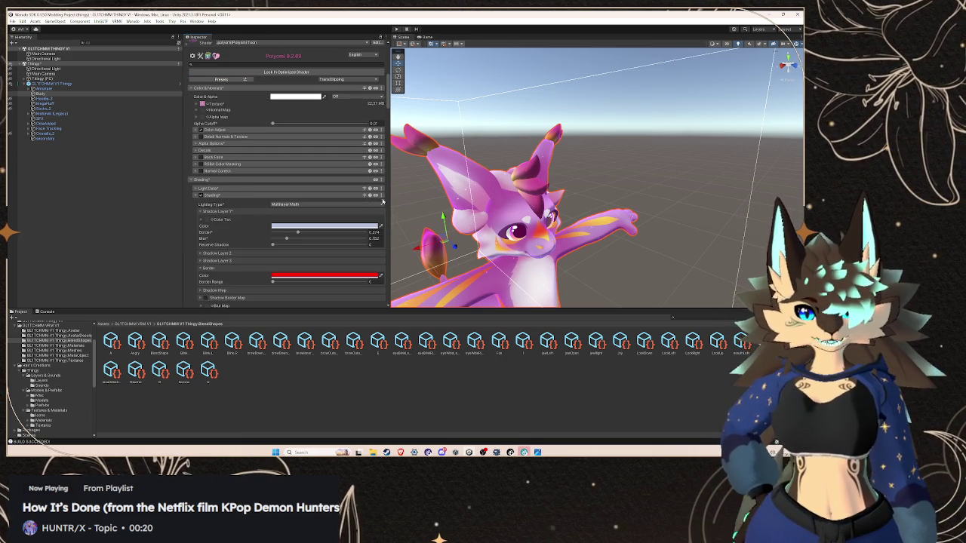
right_click(345, 203)
left_click(380, 217)
scroll(363, 200, "down", 15)
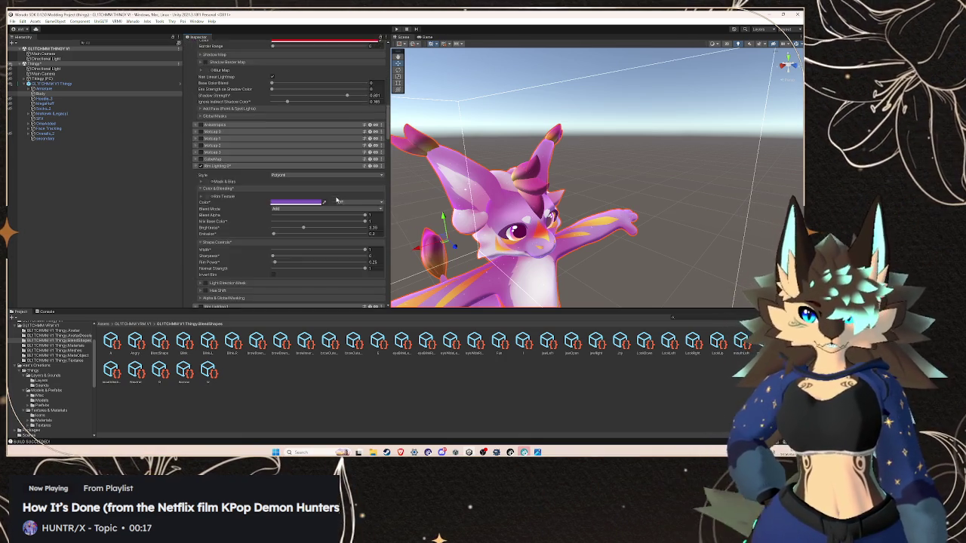
scroll(363, 200, "up", 15)
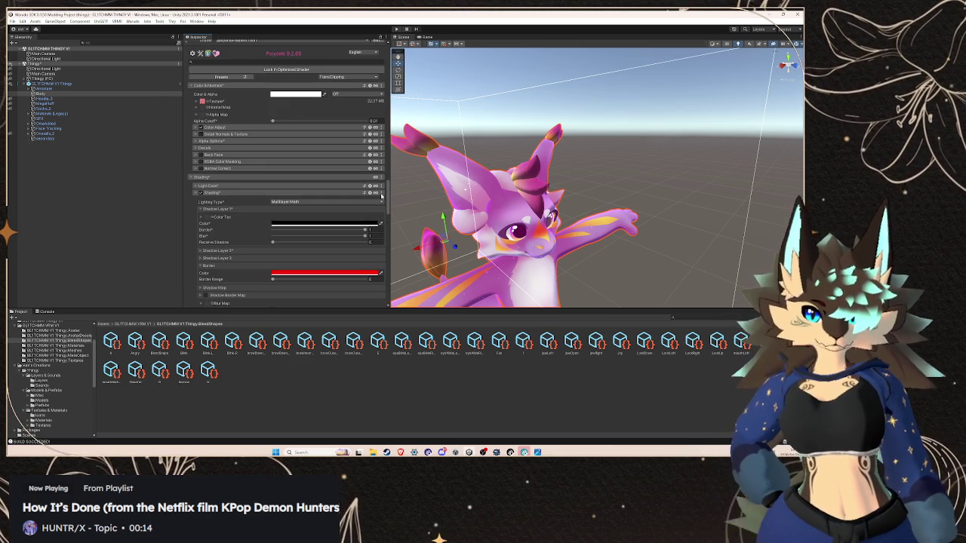
Paste the copied shading settings into the Body material's Shading section
right_click(345, 198)
left_click(381, 221)
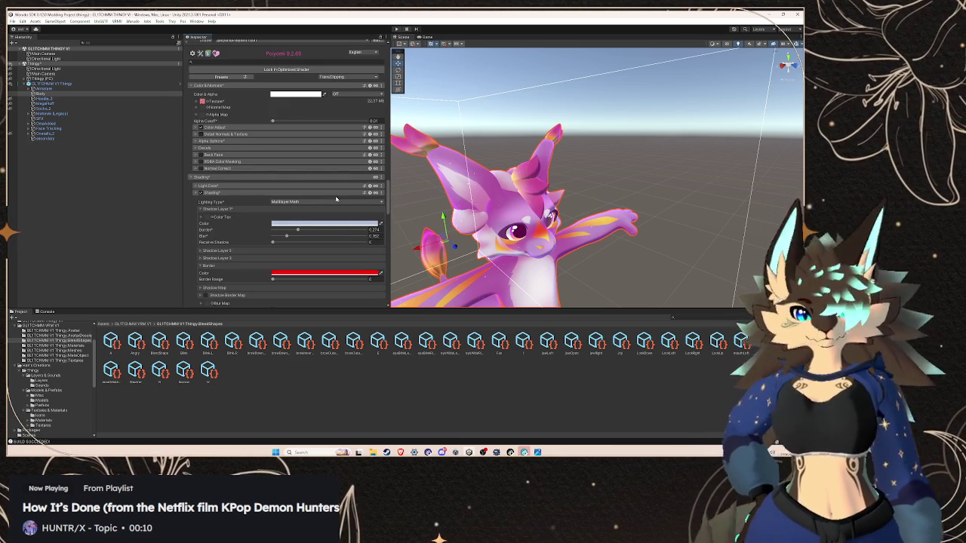
scroll(336, 199, "down", 12)
scroll(295, 181, "up", 15)
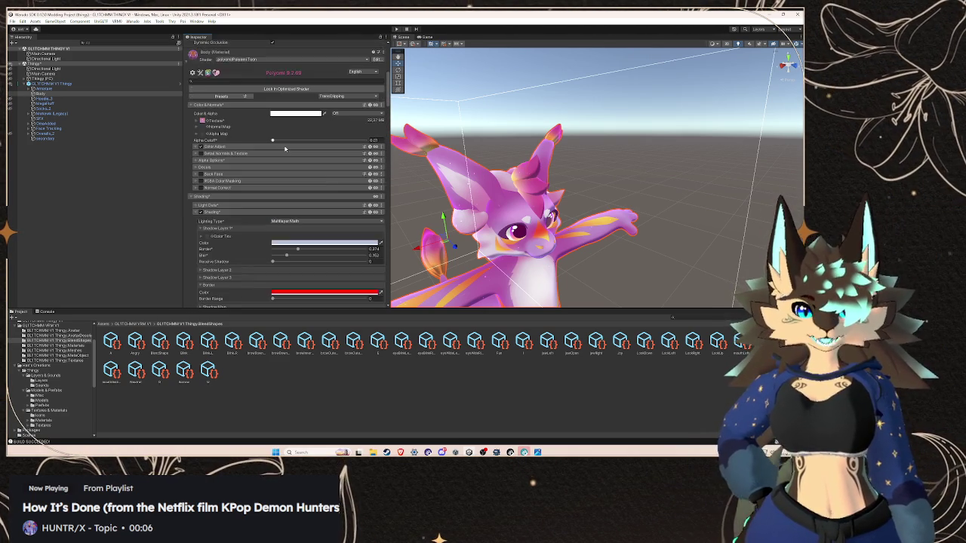
scroll(285, 150, "up", 3)
Lock in the Body material's optimized Poiyomi Toon shader
left_click(273, 191)
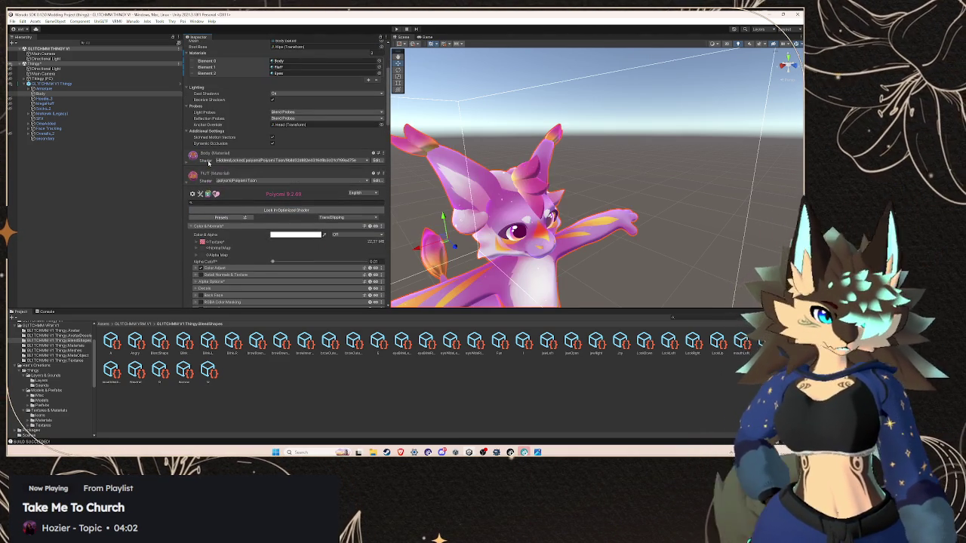
scroll(241, 181, "down", 15)
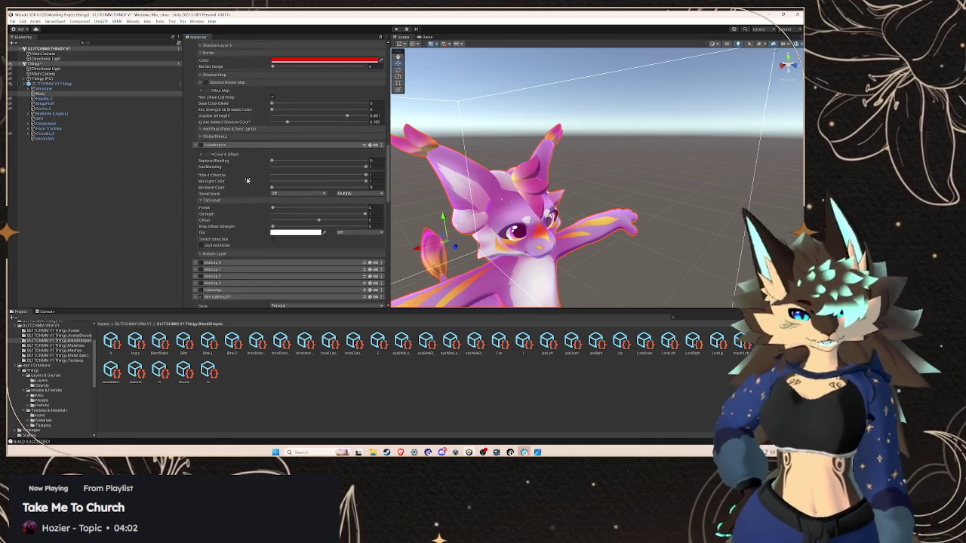
scroll(247, 180, "up", 5)
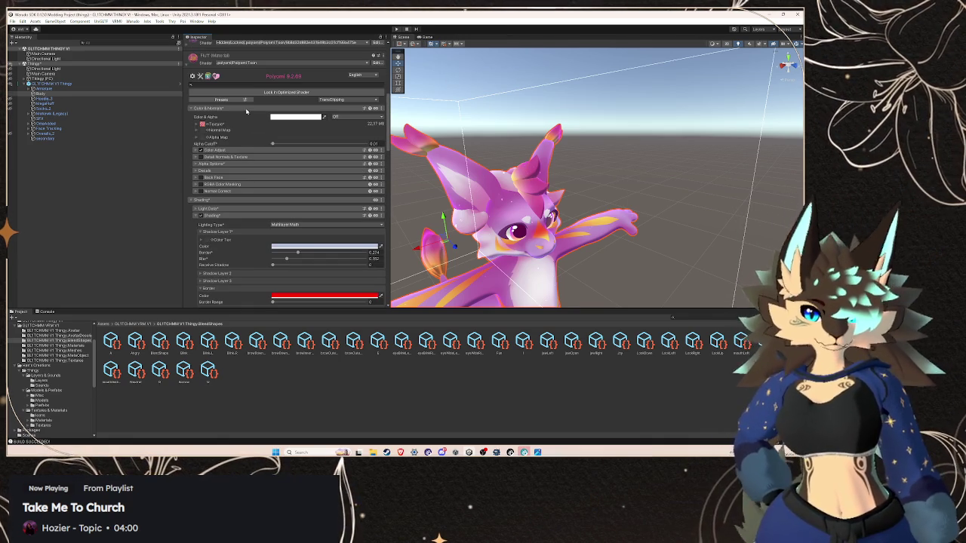
scroll(255, 253, "up", 5)
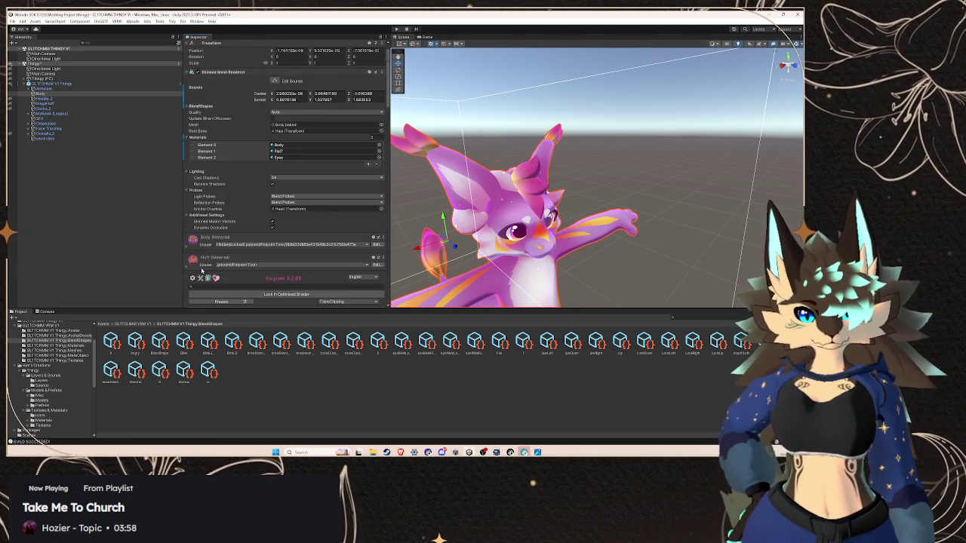
Lock in the Fluff material's optimized shader and expand the Body material's settings
left_click(261, 260)
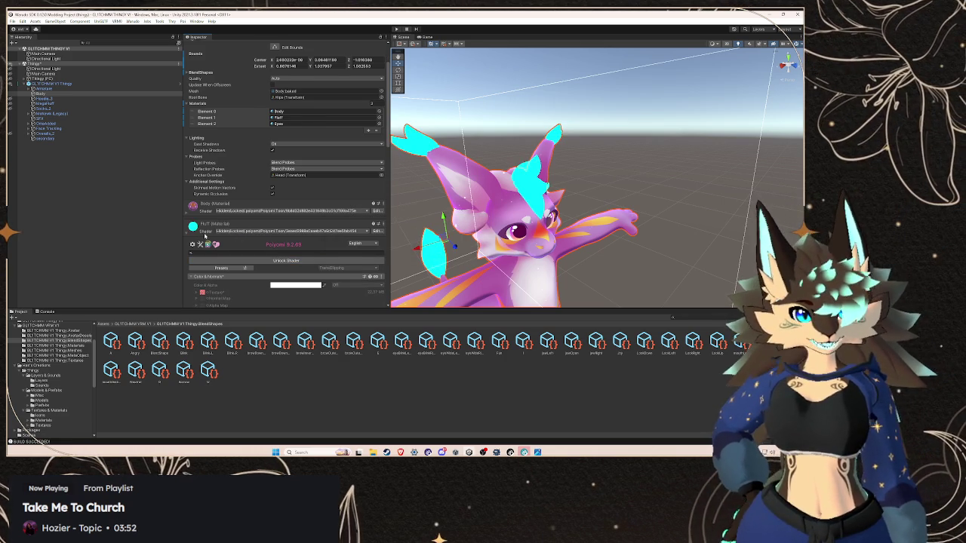
mouse_move(544, 241)
left_mouse_down()
mouse_move(569, 245)
mouse_move(546, 243)
left_mouse_up()
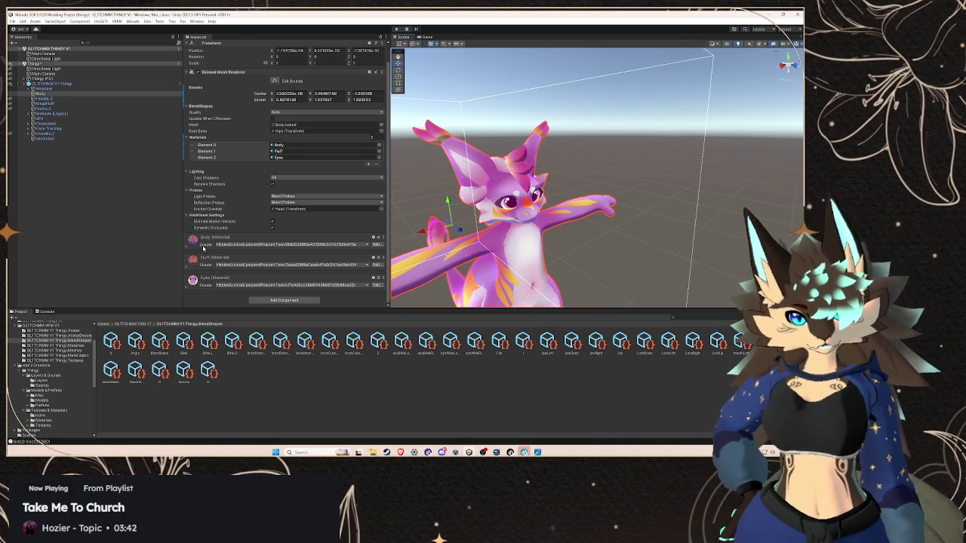
left_click(203, 247)
scroll(279, 188, "down", 5)
scroll(262, 197, "down", 10)
scroll(262, 197, "down", 10)
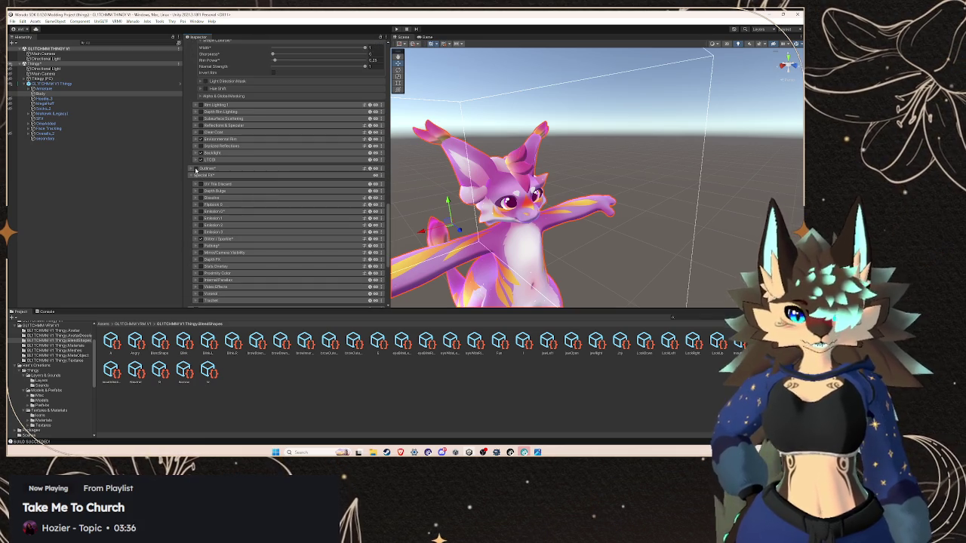
Expand the Body material's outline settings to review them, then collapse them
left_click(195, 169)
left_click_drag(422, 190, 452, 194)
scroll(658, 163, "up", 4)
scroll(658, 162, "up", 5)
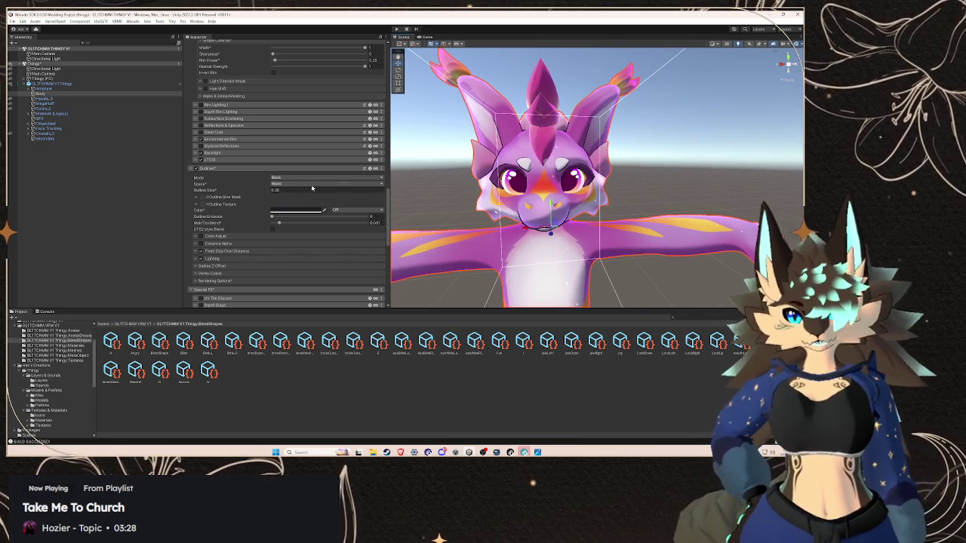
left_click(197, 171)
Deselect the avatar and orbit the Scene view to its front
left_click_drag(543, 174, 596, 164)
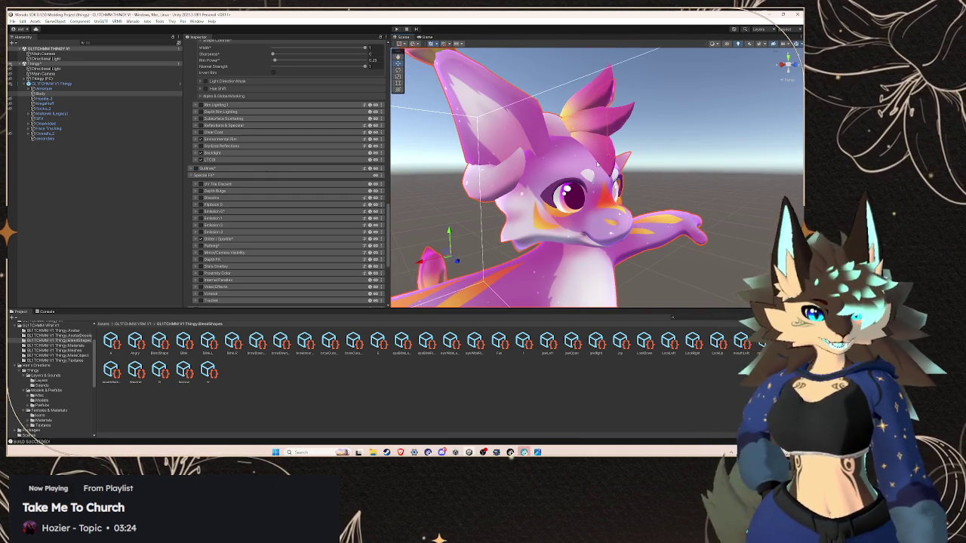
left_click(682, 159)
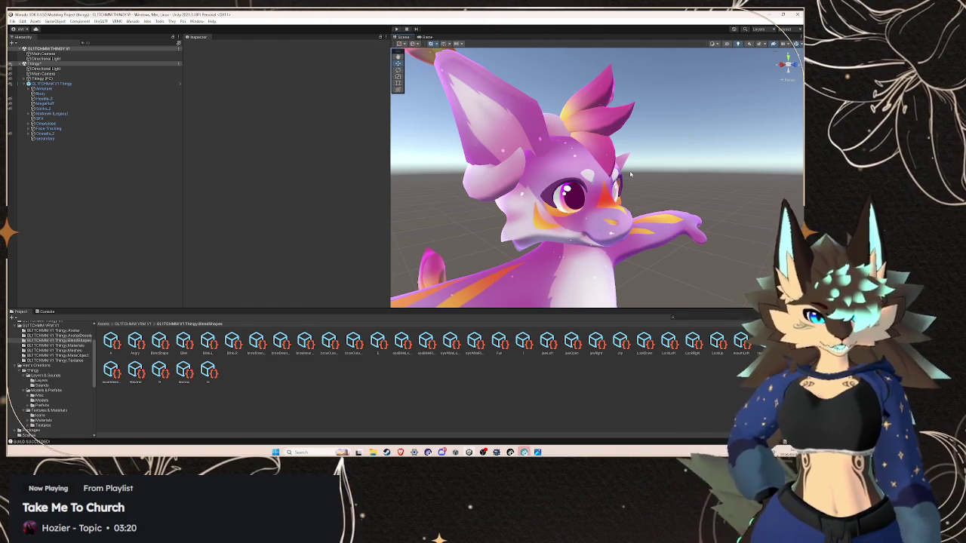
left_click_drag(631, 174, 555, 220)
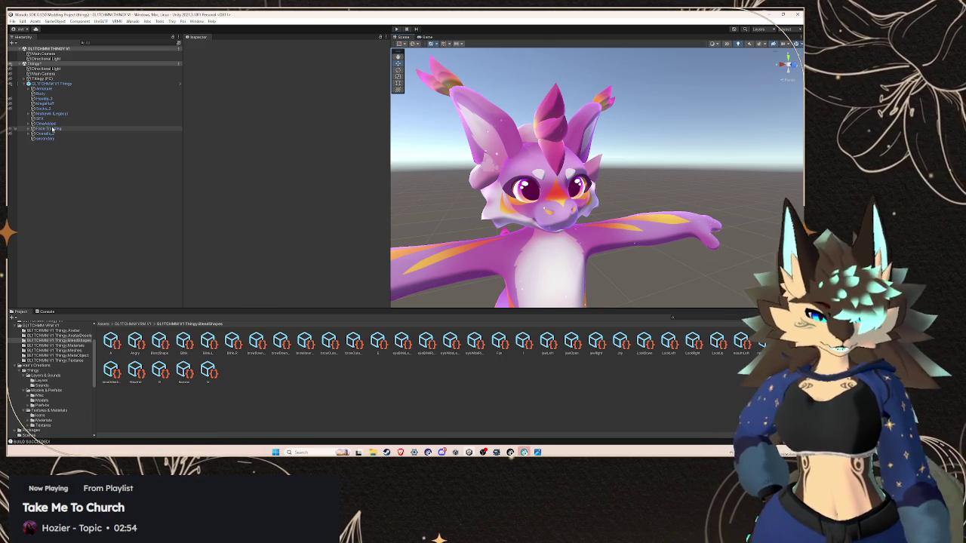
Select the Body mesh and scroll its material Inspector to the Outlines section
left_click(44, 94)
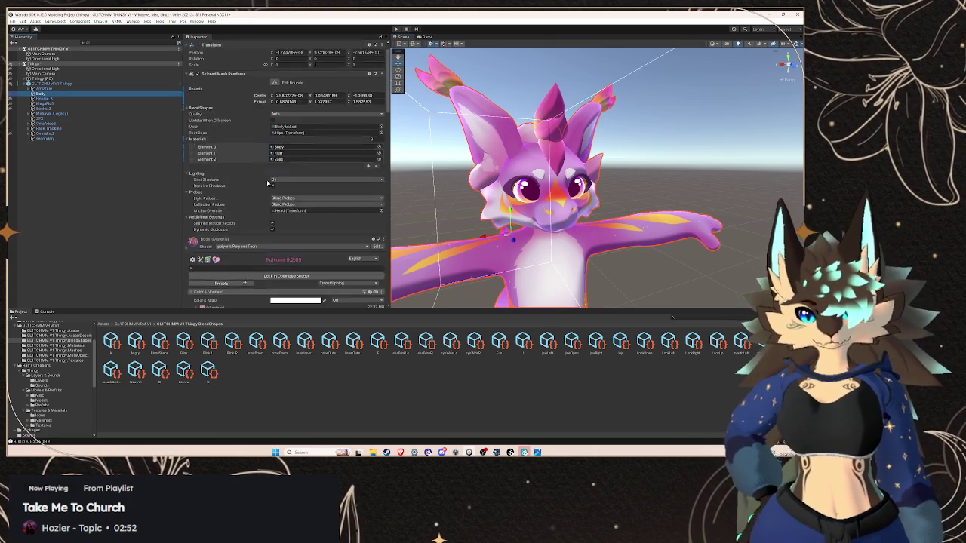
scroll(260, 187, "down", 10)
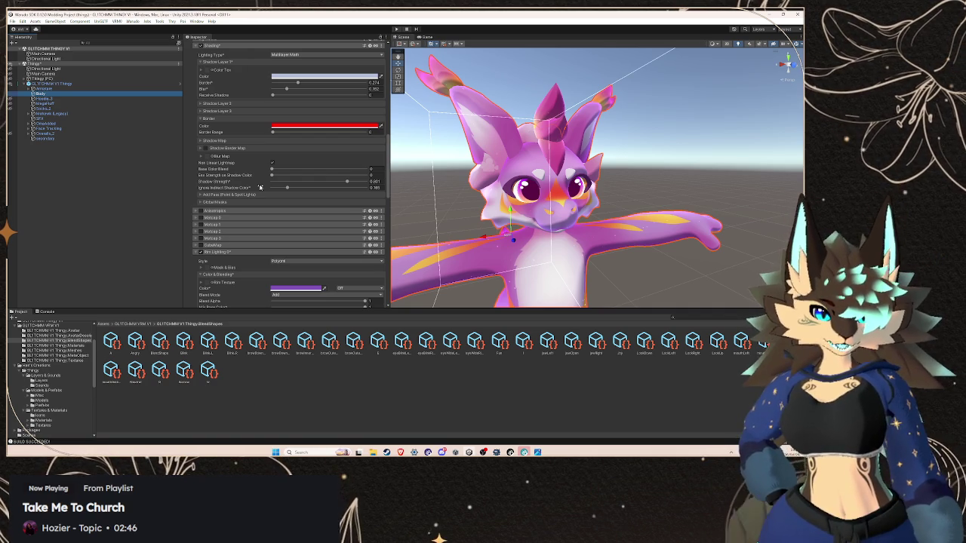
scroll(259, 188, "down", 5)
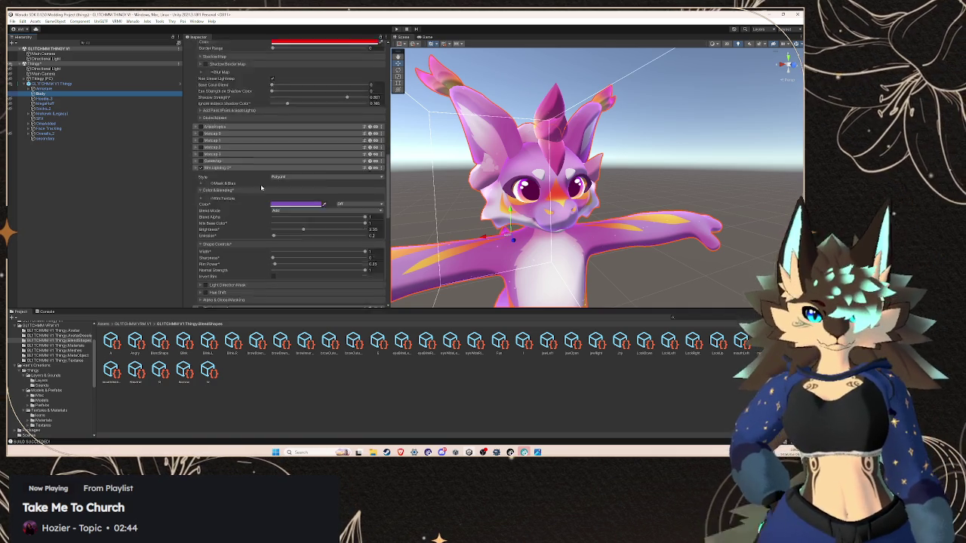
scroll(256, 186, "up", 4)
scroll(256, 186, "up", 4)
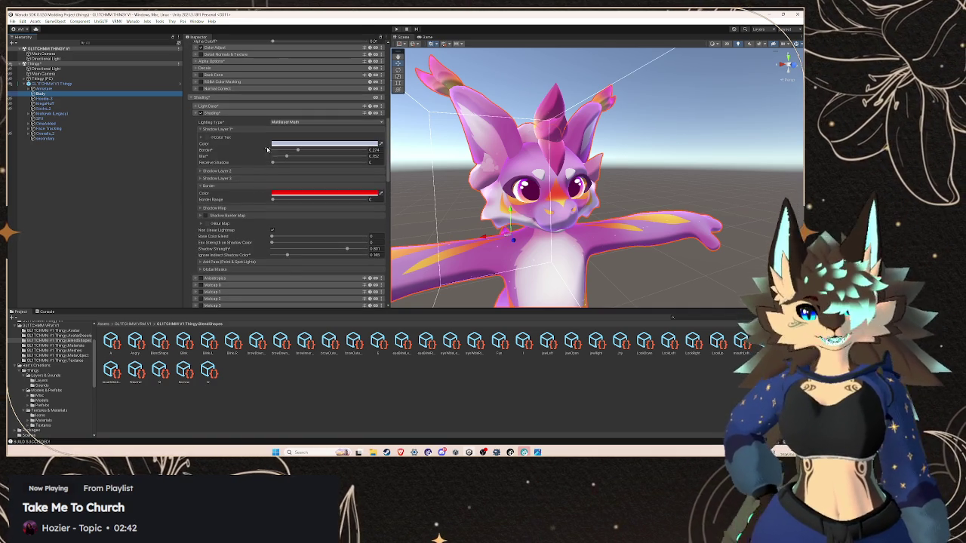
scroll(228, 186, "up", 5)
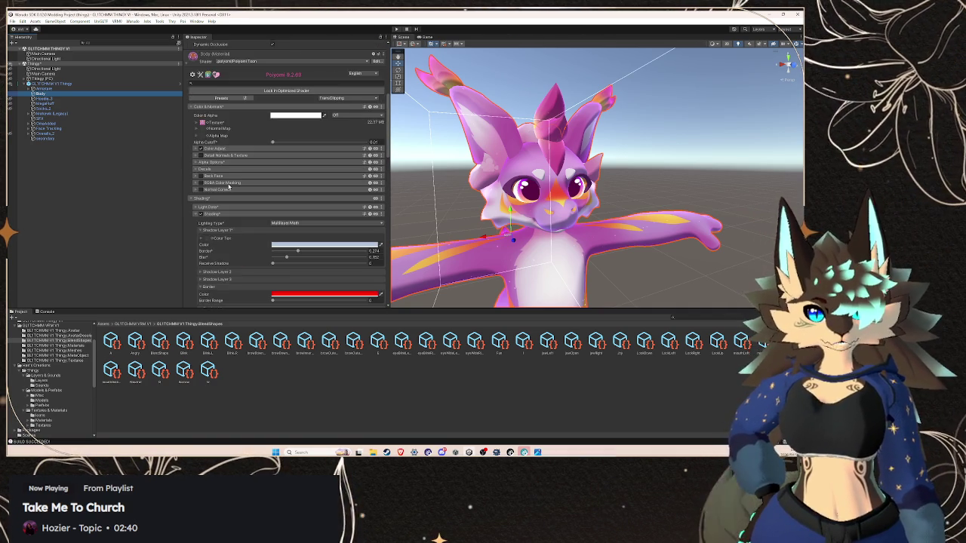
scroll(228, 187, "down", 15)
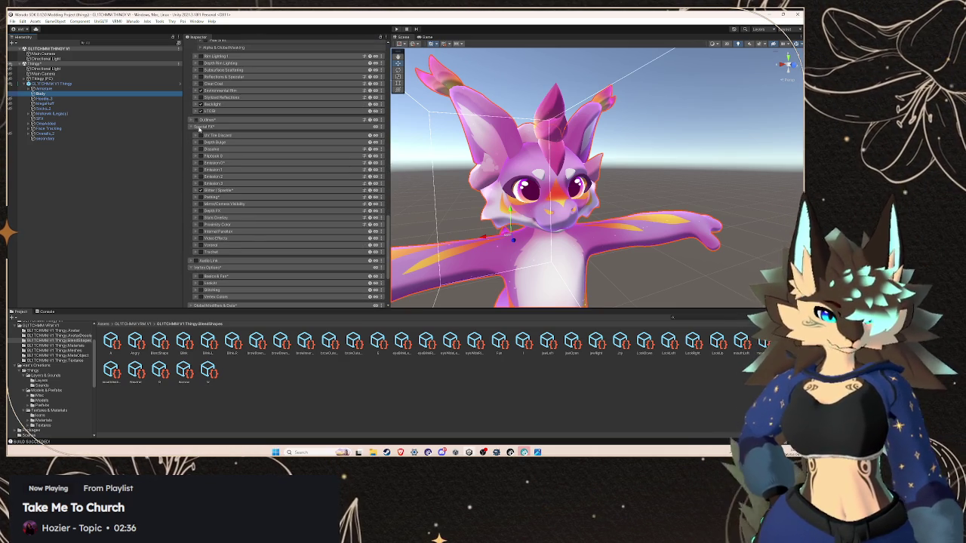
scroll(227, 171, "up", 10)
scroll(225, 172, "down", 10)
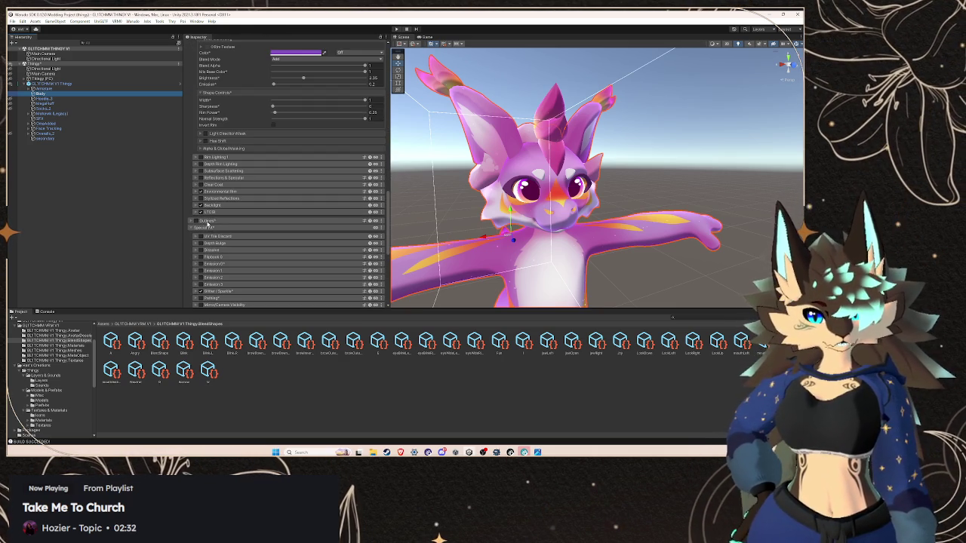
Expand the Poiyomi Outlines settings and bring up the outline mode choices
left_click(197, 220)
scroll(226, 218, "down", 2)
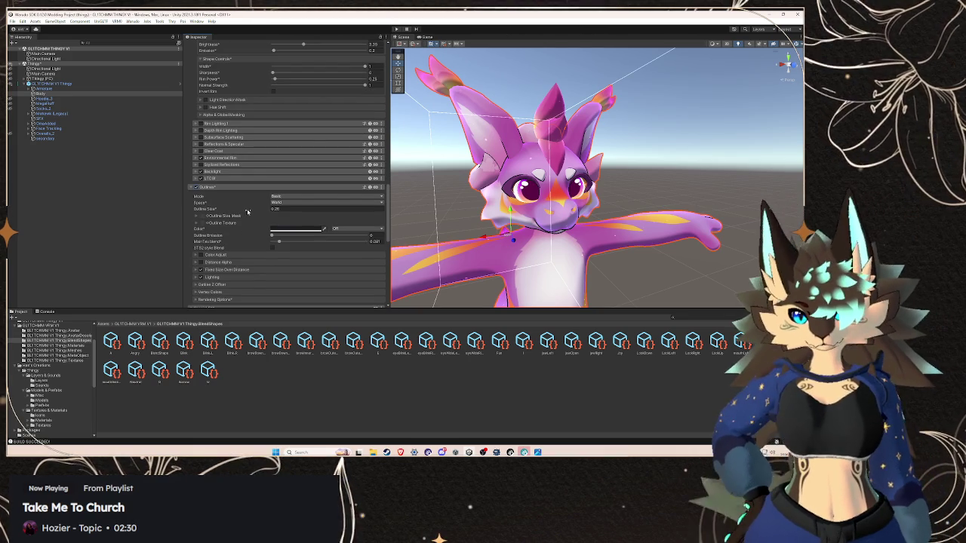
left_click_drag(552, 197, 452, 180)
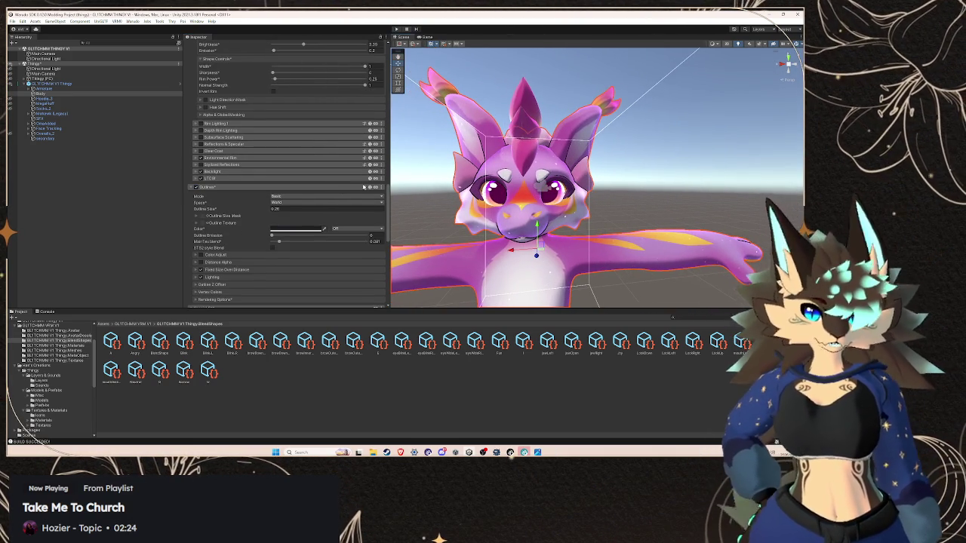
left_click(303, 197)
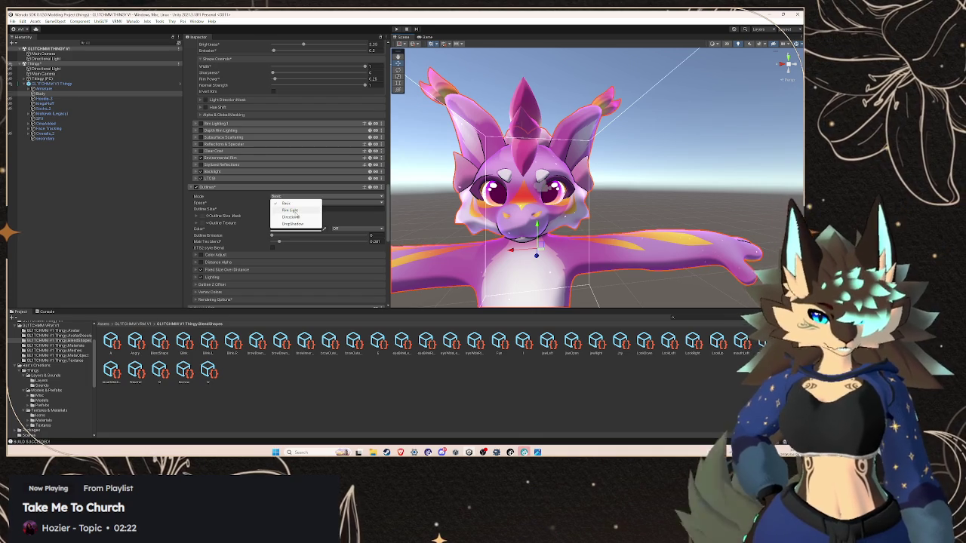
Set the outline mode to Rim Light and the outline size to 0.4
left_click(290, 210)
left_click_drag(521, 190, 537, 179)
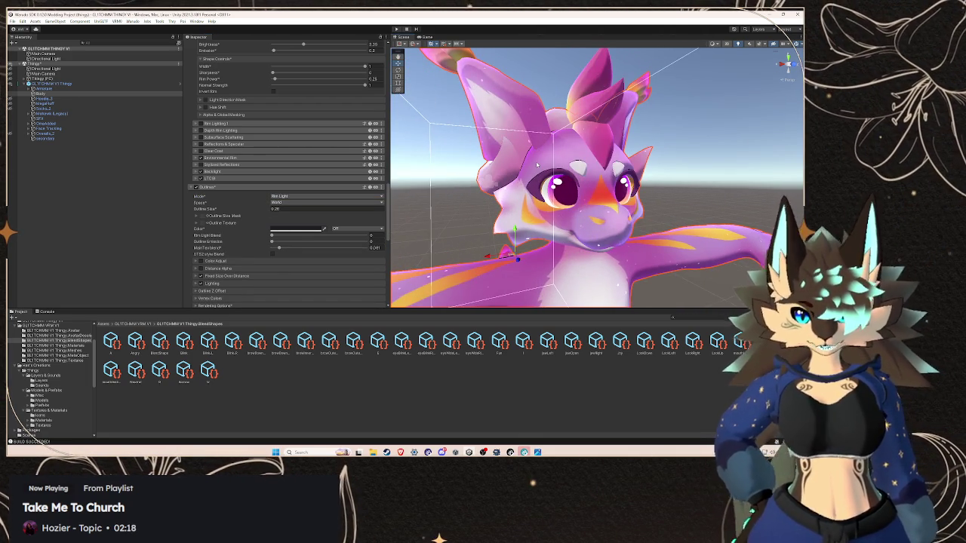
scroll(537, 173, "up", 5)
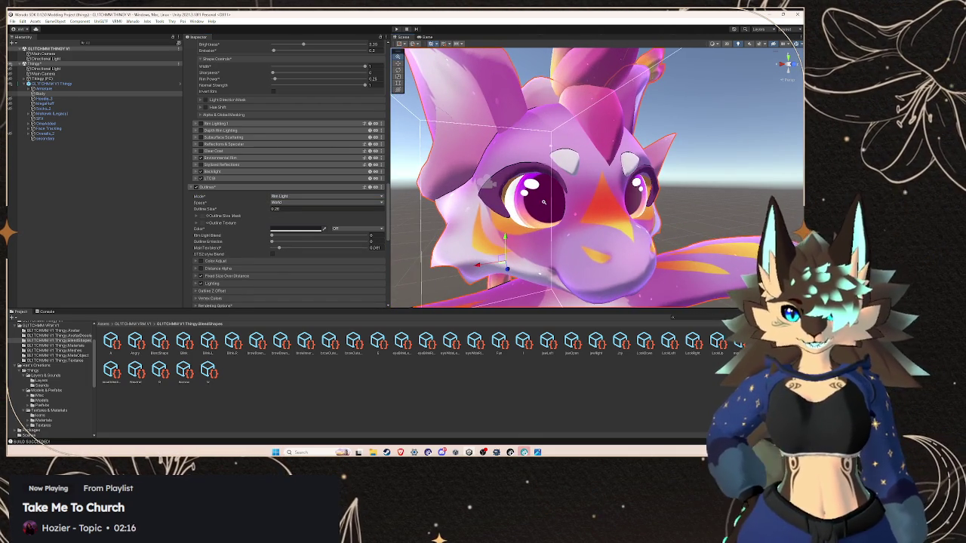
left_click(277, 209)
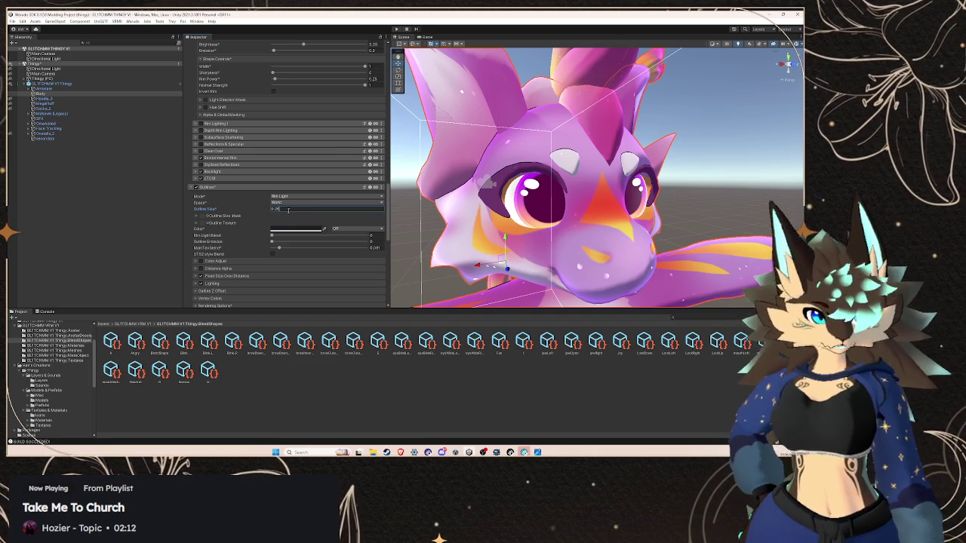
type("0")
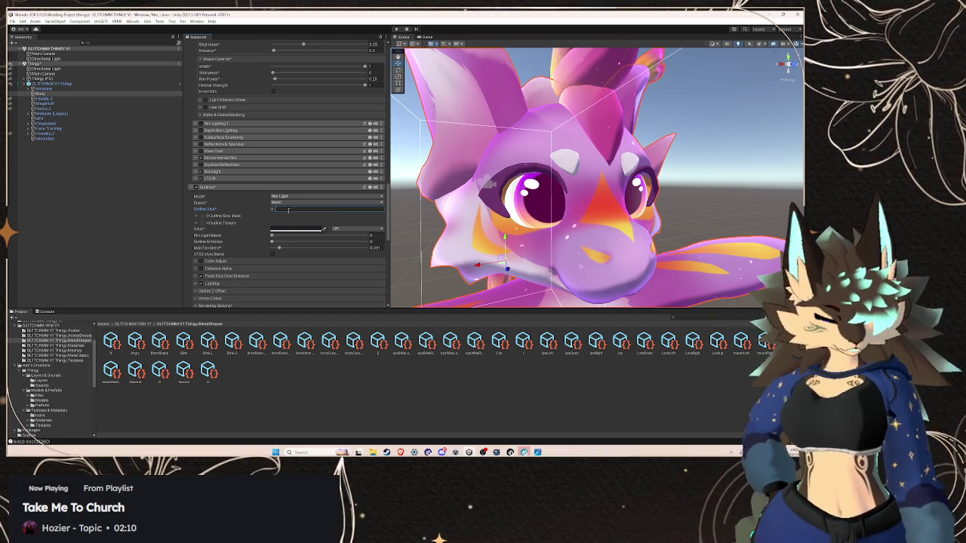
type(".4")
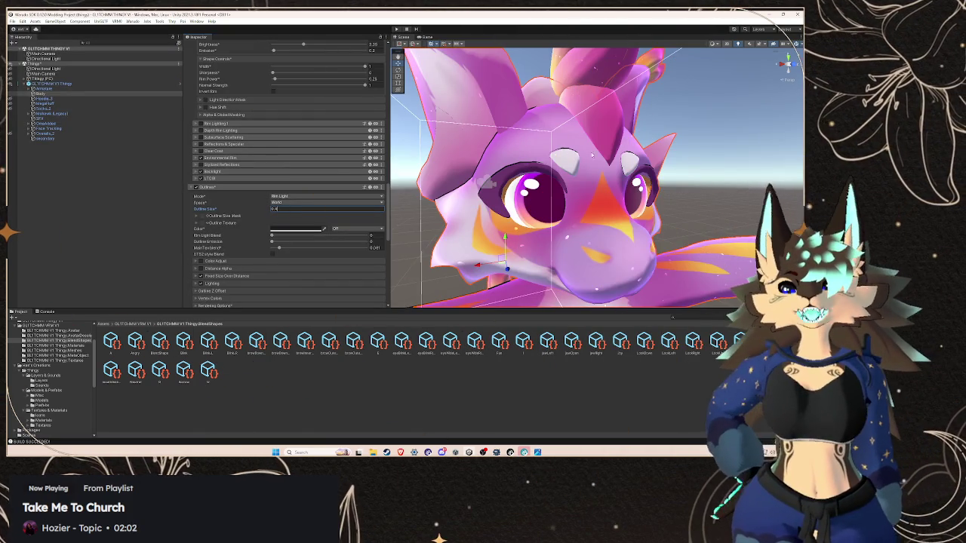
Switch the outline mode to Basic and zoom in to check the dark outline
scroll(596, 177, "down", 6)
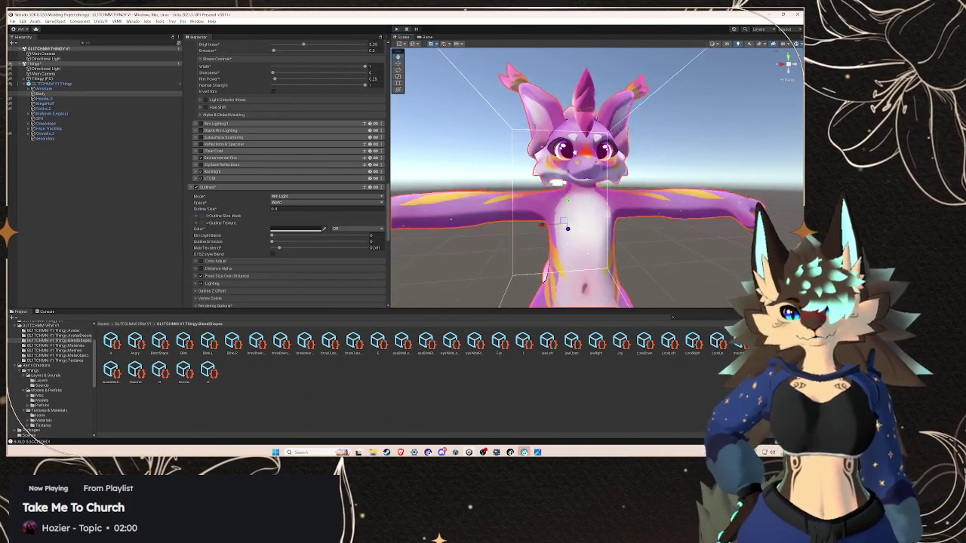
scroll(596, 177, "up", 3)
mouse_move(596, 178)
left_mouse_down()
mouse_move(652, 139)
mouse_move(632, 142)
left_mouse_up()
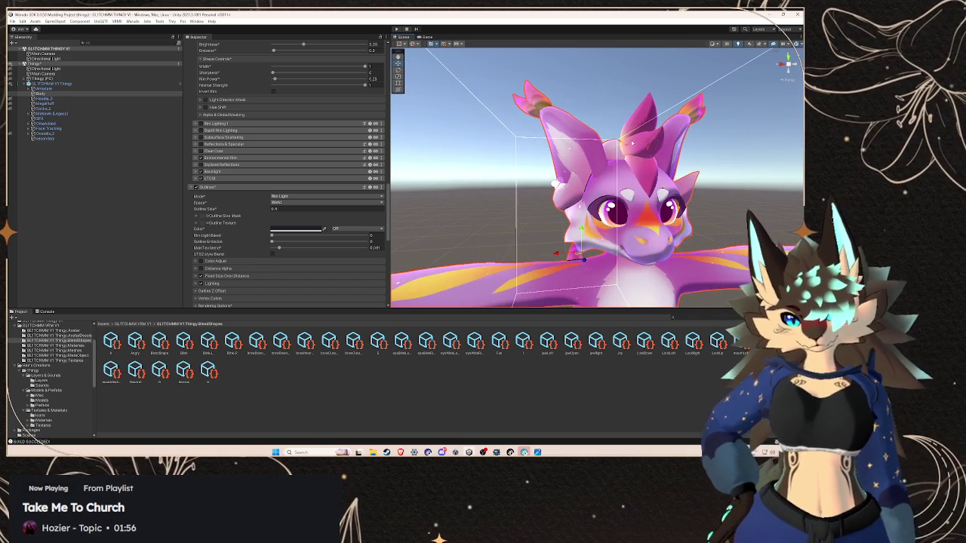
left_click(287, 197)
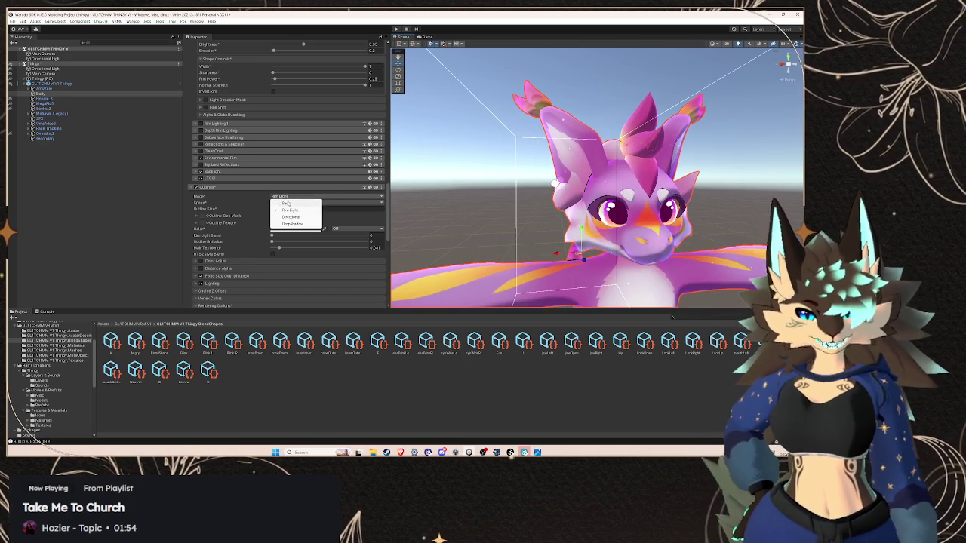
left_click(287, 204)
scroll(581, 177, "up", 5)
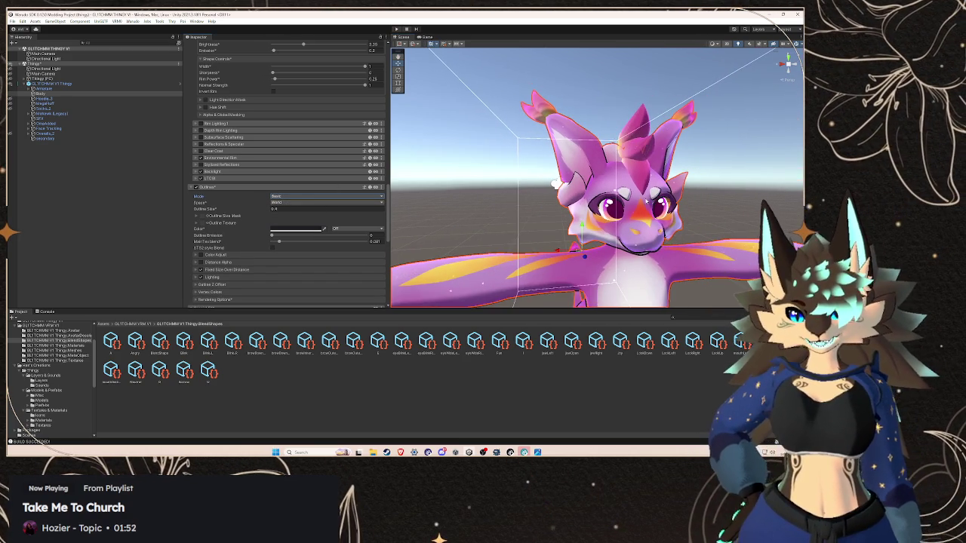
scroll(580, 155, "up", 3)
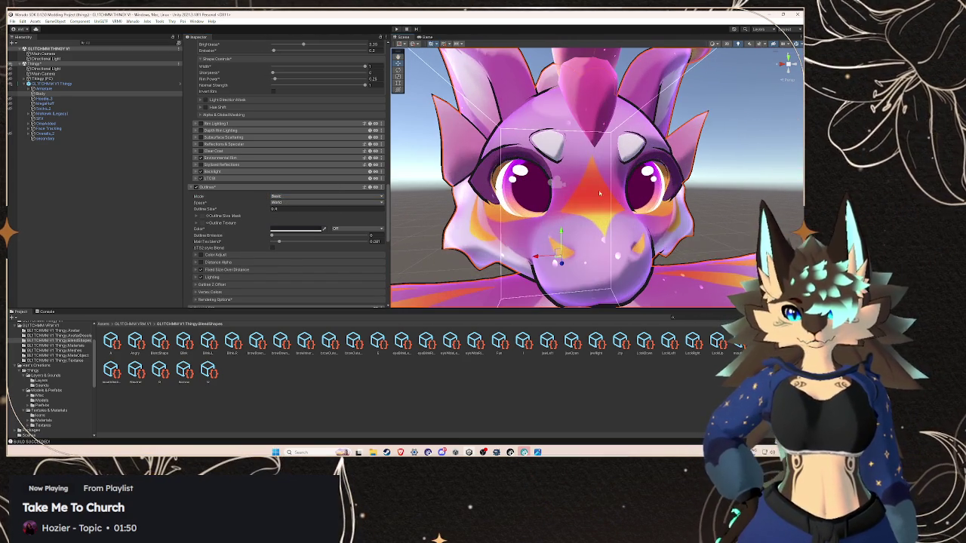
scroll(582, 192, "up", 3)
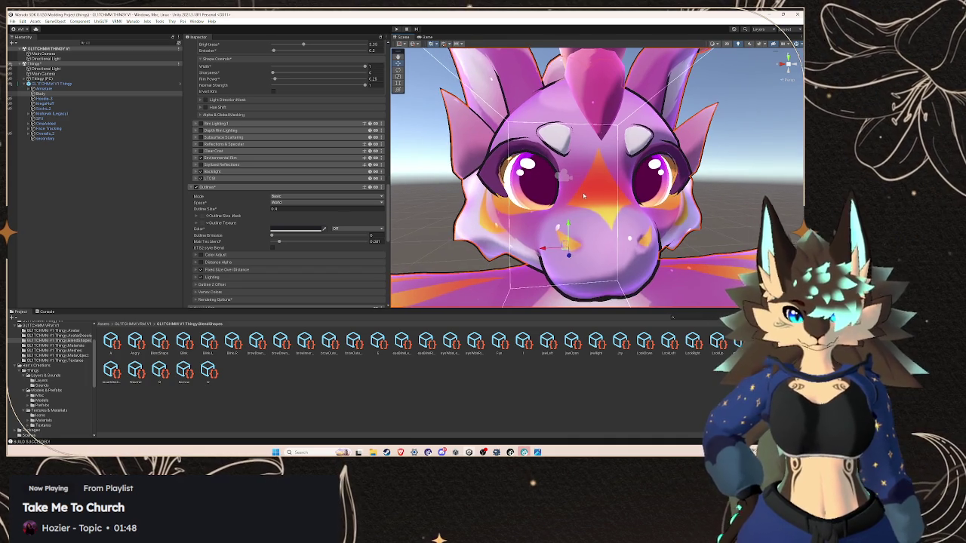
mouse_move(562, 190)
left_mouse_down()
mouse_move(541, 178)
mouse_move(556, 205)
left_mouse_up()
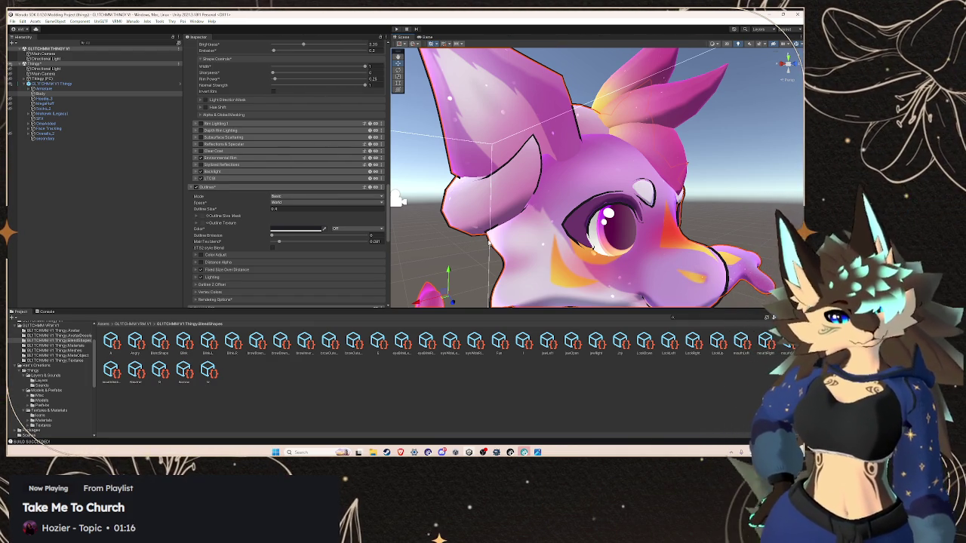
Orbit to the dragon's front, deselect, then select the GLITCHMM V1 Thingy root object
mouse_move(399, 200)
left_mouse_down()
mouse_move(652, 189)
mouse_move(698, 213)
mouse_move(664, 216)
mouse_move(661, 205)
left_mouse_up()
left_click(702, 217)
left_click(603, 227)
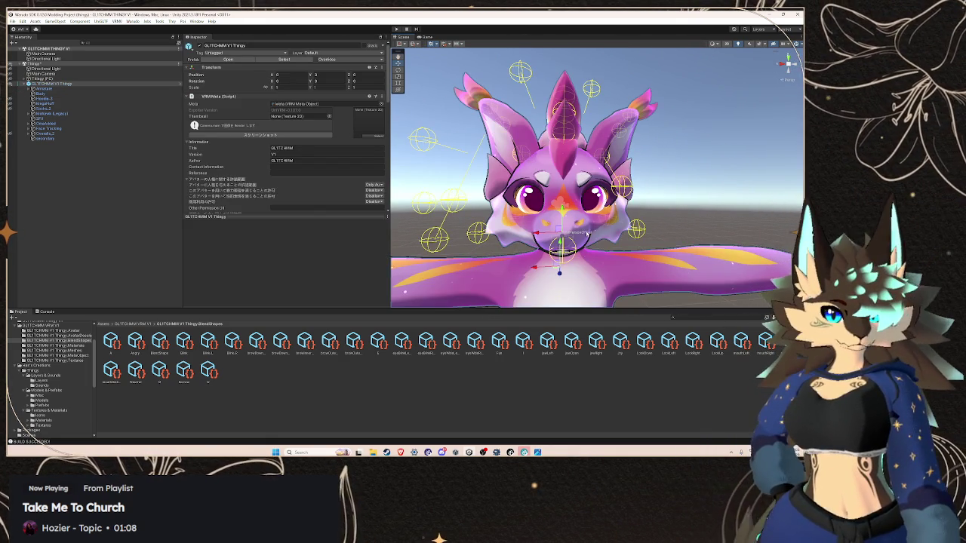
Select the Body mesh and scroll its material Inspector to the Outlines section
left_click(87, 93)
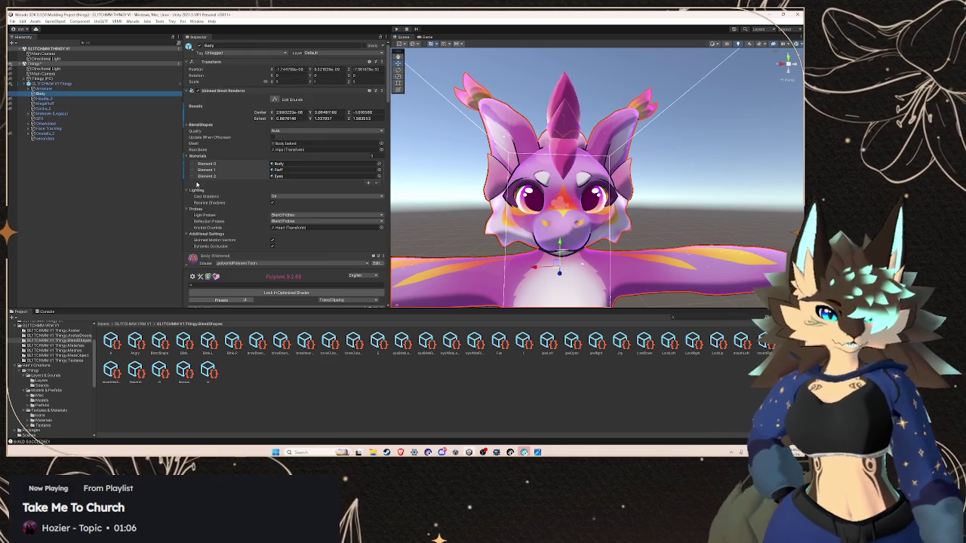
scroll(227, 189, "down", 10)
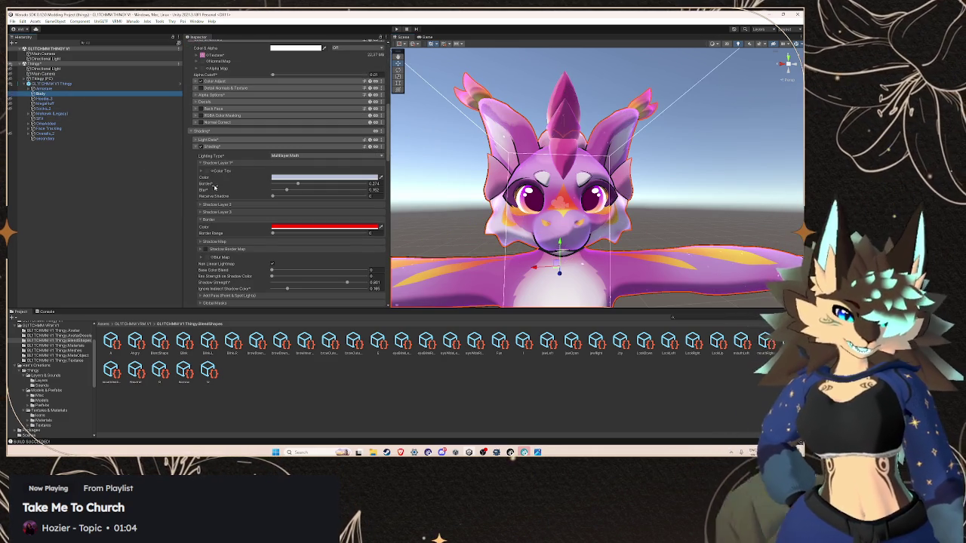
scroll(215, 187, "down", 2)
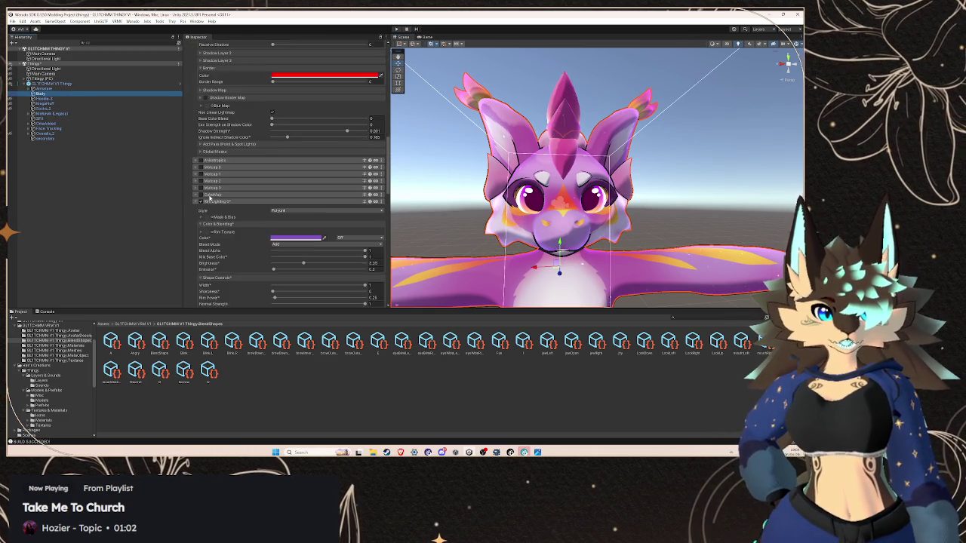
scroll(209, 198, "down", 6)
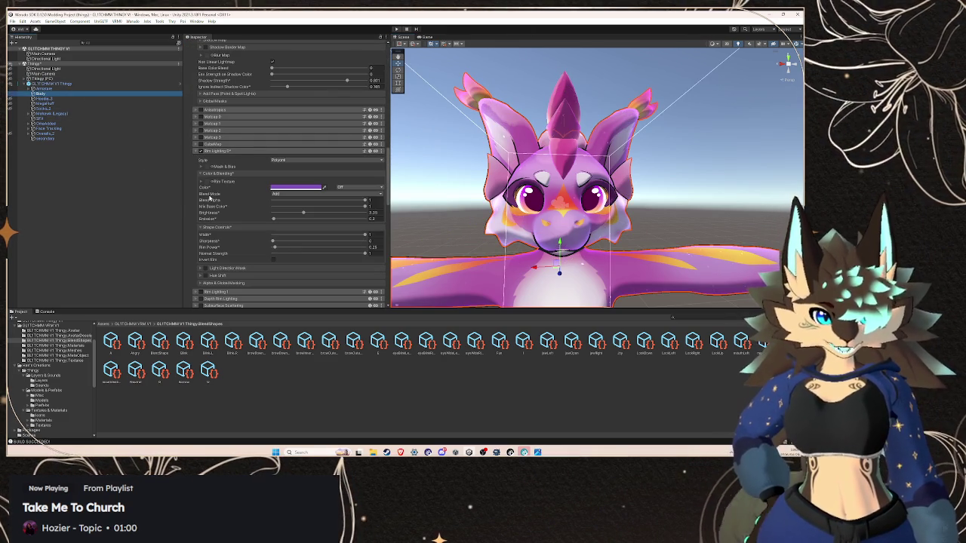
scroll(209, 199, "down", 3)
scroll(209, 197, "down", 1)
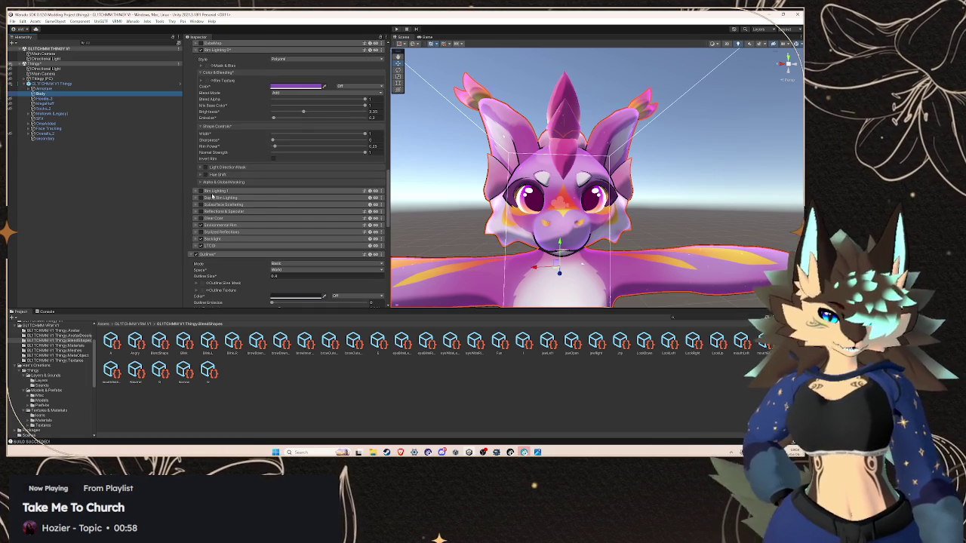
scroll(264, 203, "up", 15)
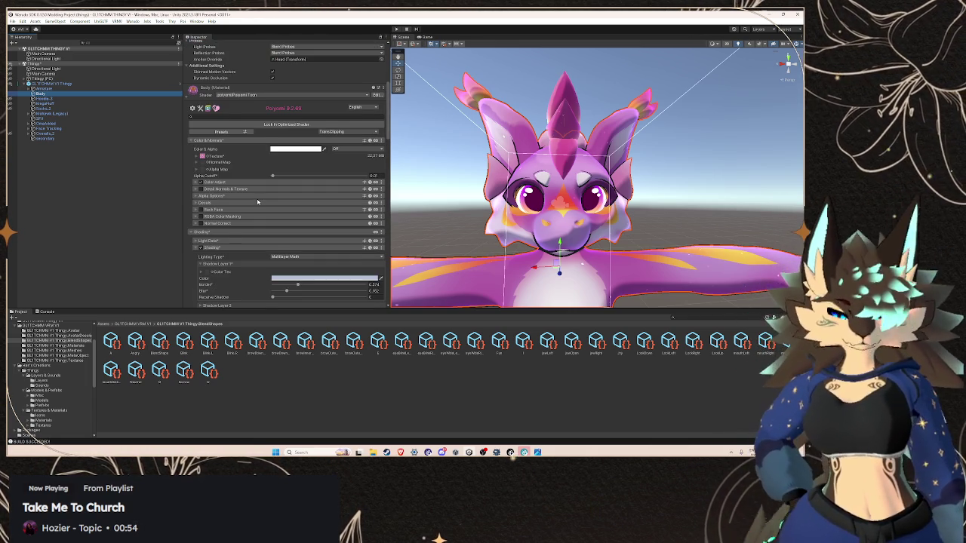
scroll(257, 201, "down", 15)
scroll(258, 201, "down", 13)
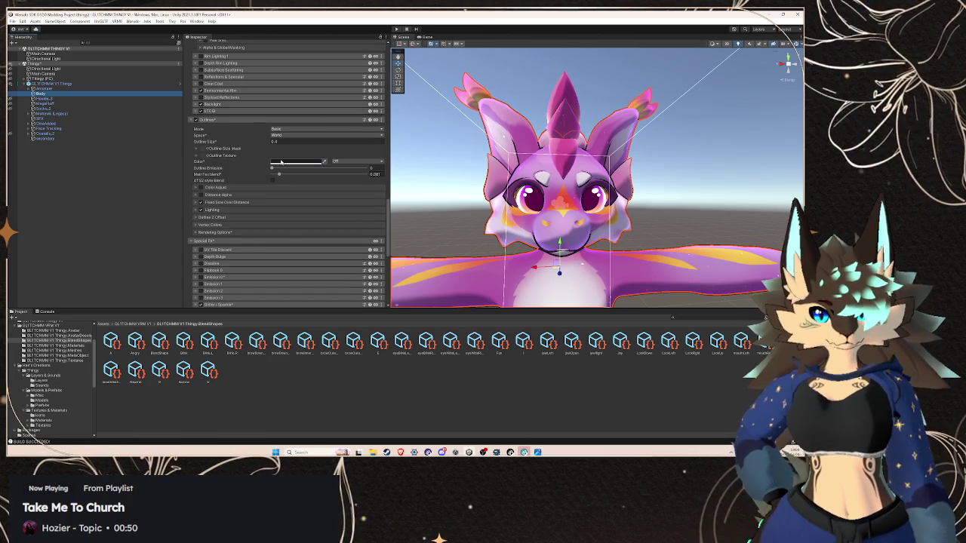
Set Outline Size to 0.2 and outline Space to Local, then deselect the body
left_click(284, 142)
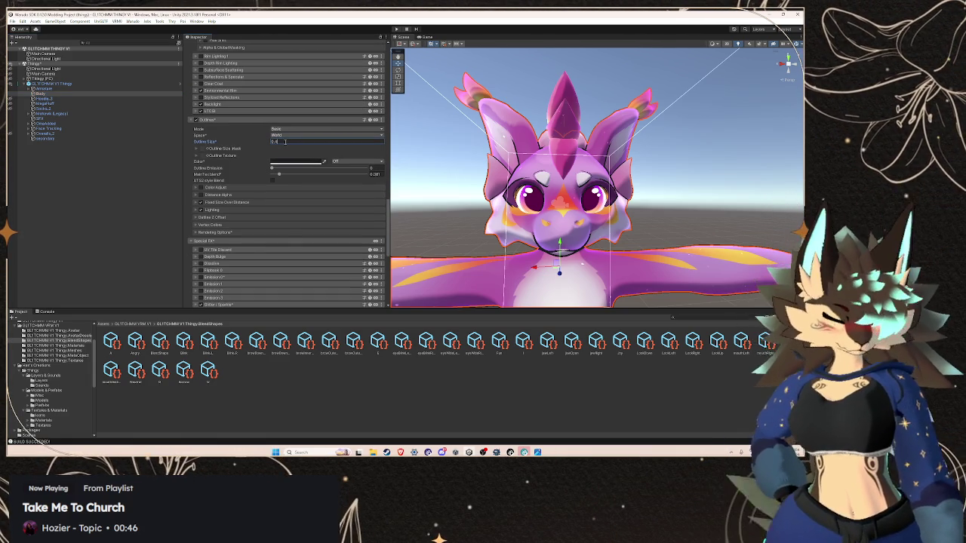
type("0.2")
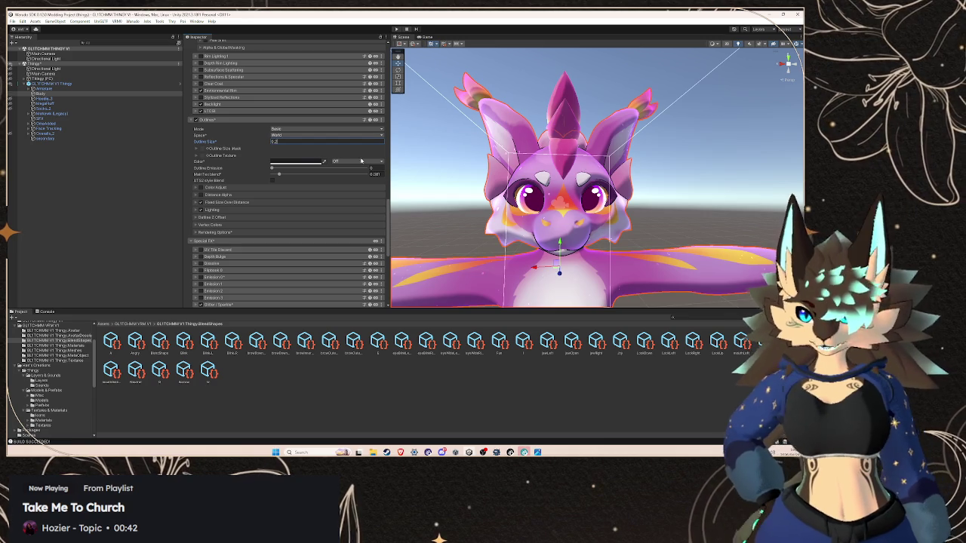
left_click(298, 135)
left_click(289, 143)
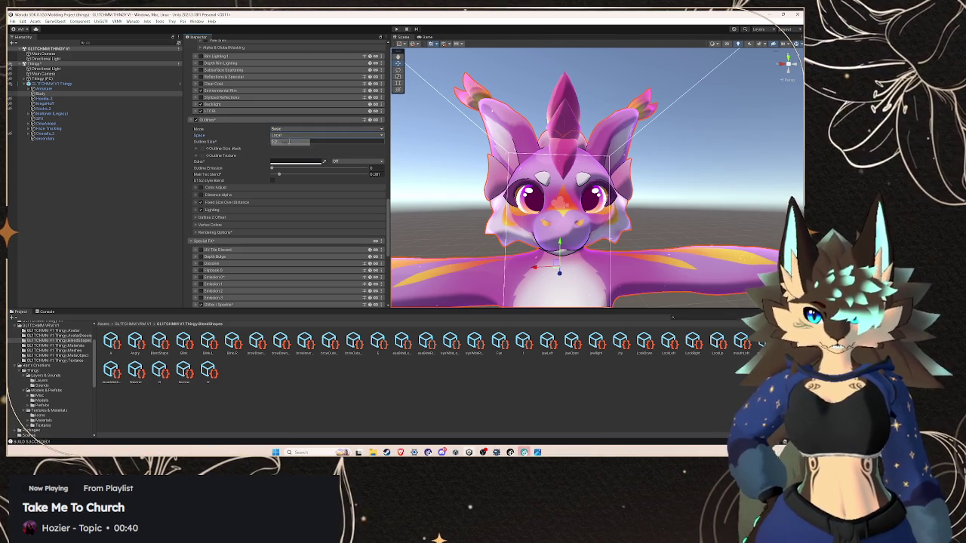
left_click(452, 188)
scroll(659, 236, "down", 5)
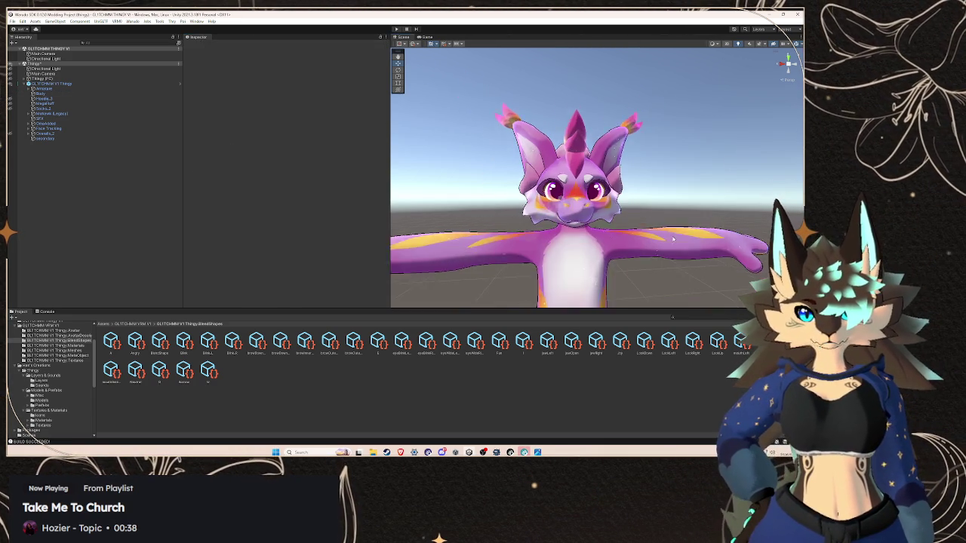
Reselect the Body mesh and lower its Outline Size to 0.1, keeping Local space
mouse_move(562, 239)
left_mouse_down()
mouse_move(573, 218)
mouse_move(490, 217)
mouse_move(567, 233)
left_mouse_up()
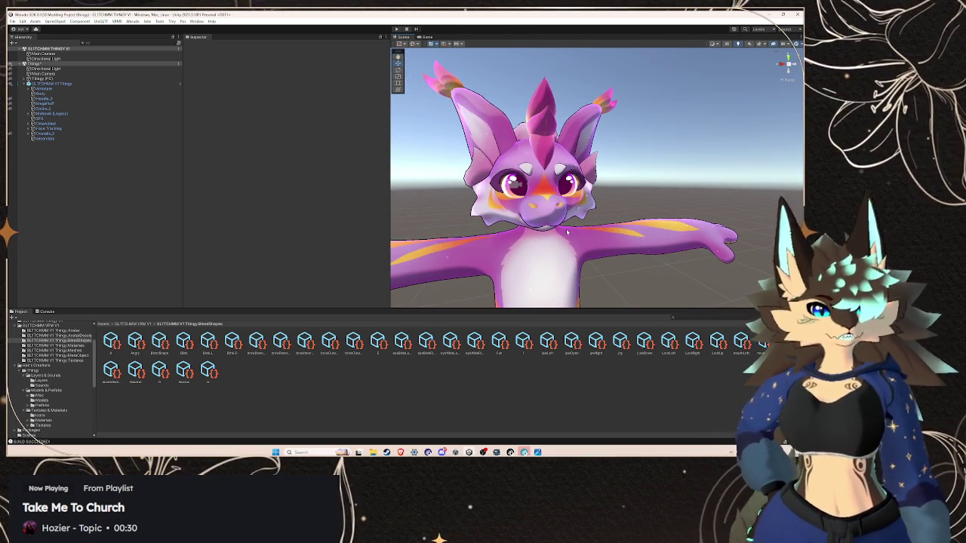
scroll(536, 194, "down", 5)
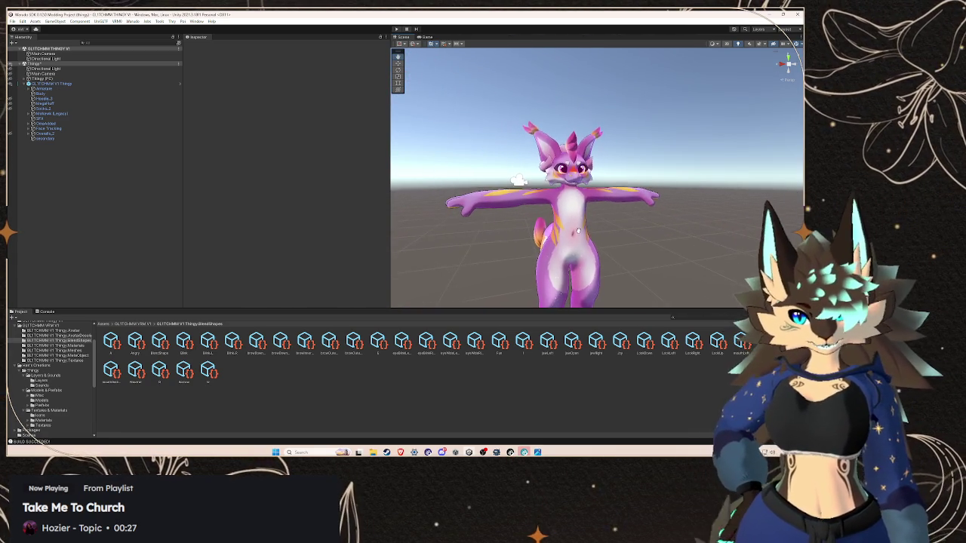
scroll(577, 230, "up", 4)
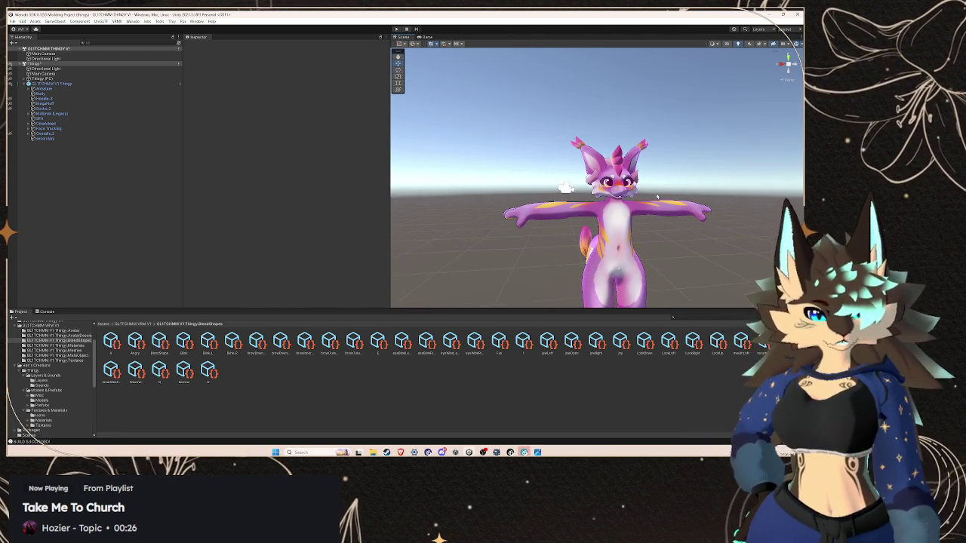
left_click(148, 95)
scroll(231, 200, "down", 10)
scroll(234, 202, "down", 15)
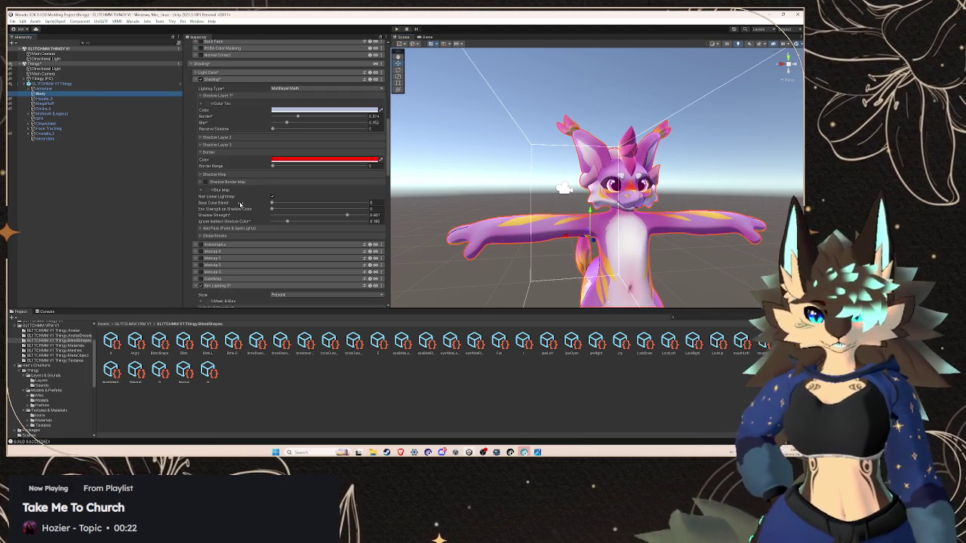
scroll(239, 205, "down", 5)
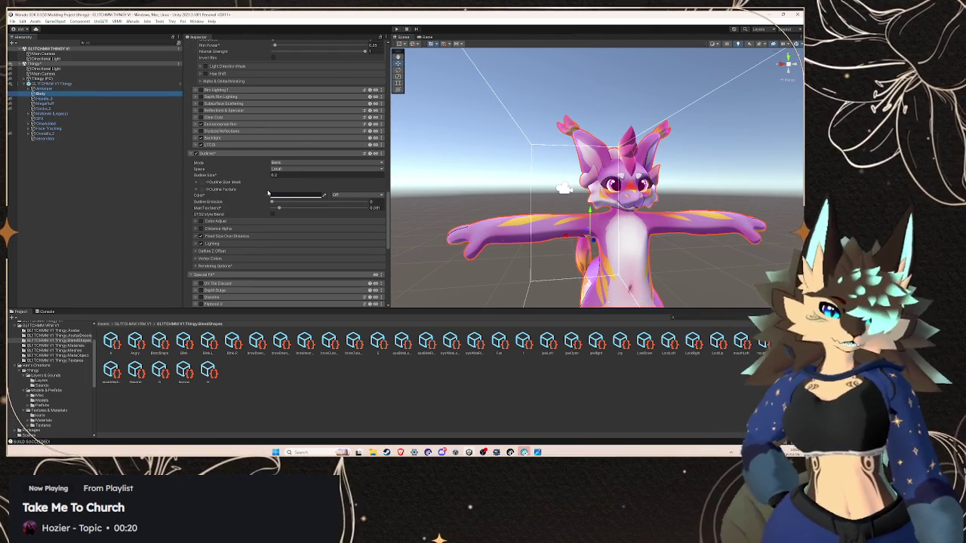
left_click(282, 175)
type("0.2")
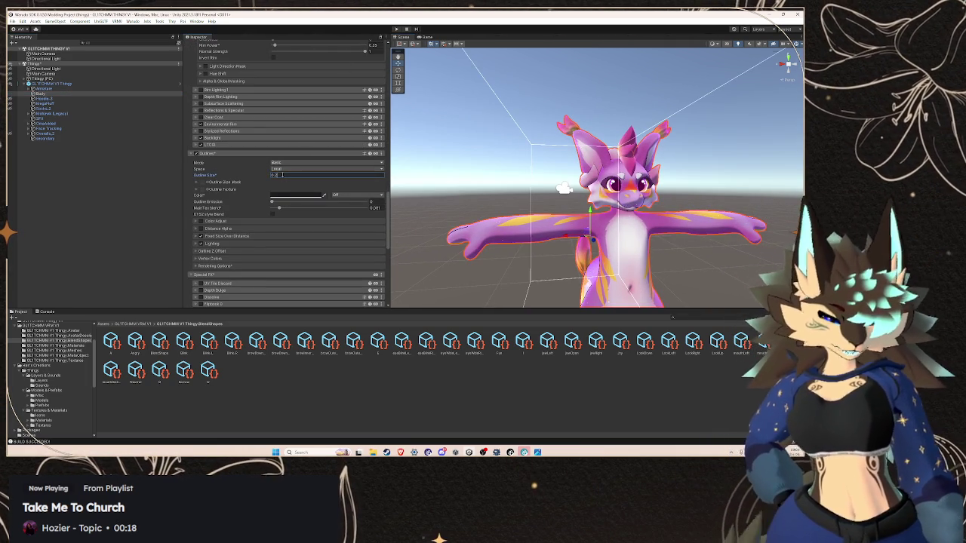
key("Return")
scroll(587, 196, "up", 3)
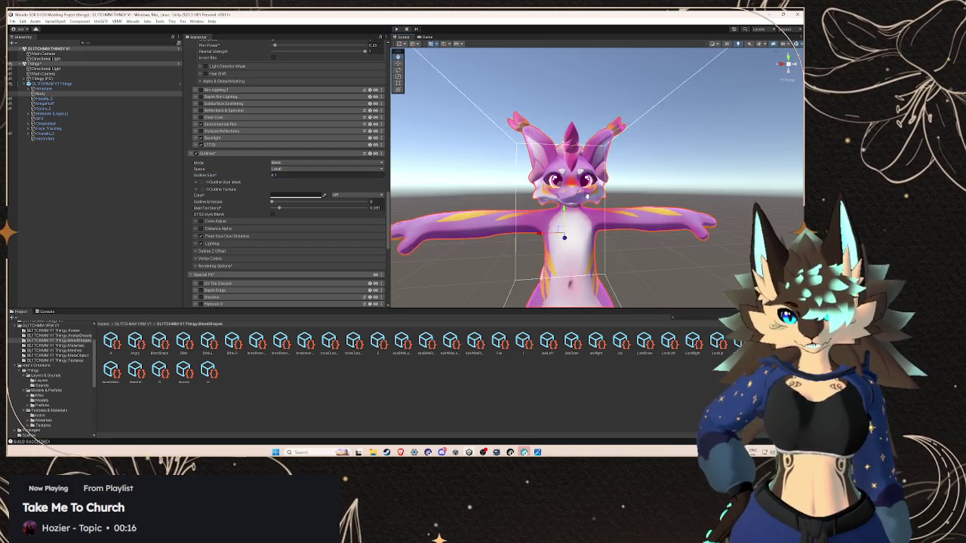